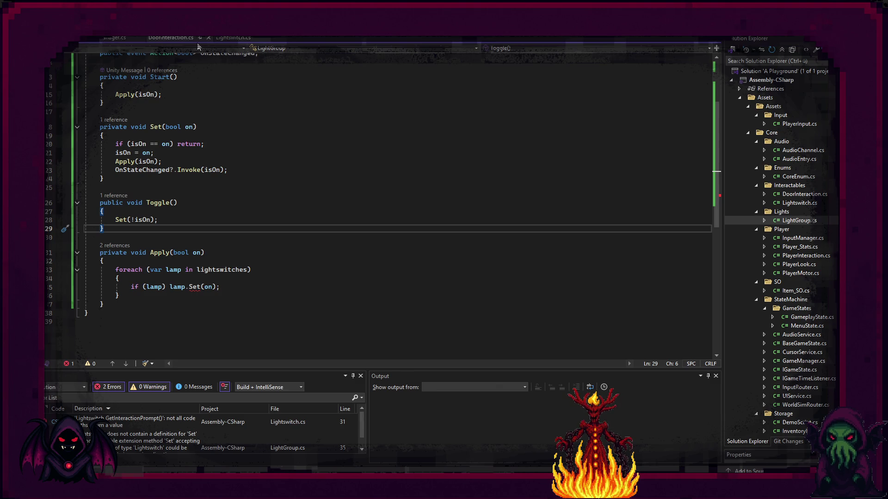
Add a 'private bool isLightOn = false;' field below promptOff in Lightswitch.cs.
{"action": "left_click", "coordinate": [233, 38]}
{"action": "scroll", "coordinate": [151, 202], "scroll_direction": "down", "scroll_amount": 1}
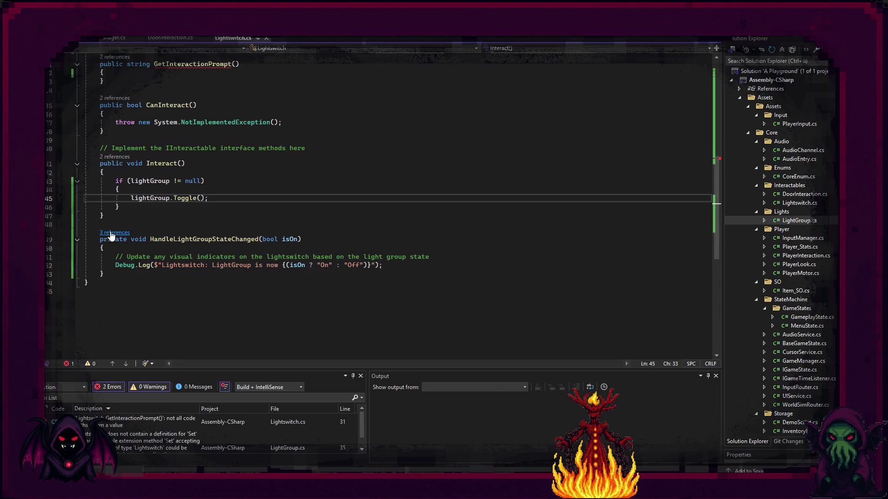
{"action": "scroll", "coordinate": [116, 211], "scroll_direction": "up", "scroll_amount": 1}
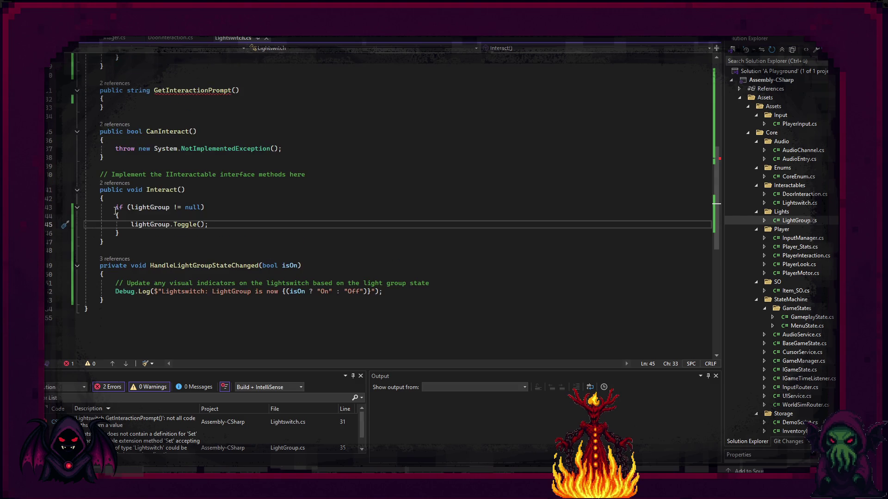
{"action": "scroll", "coordinate": [111, 229], "scroll_direction": "up", "scroll_amount": 3}
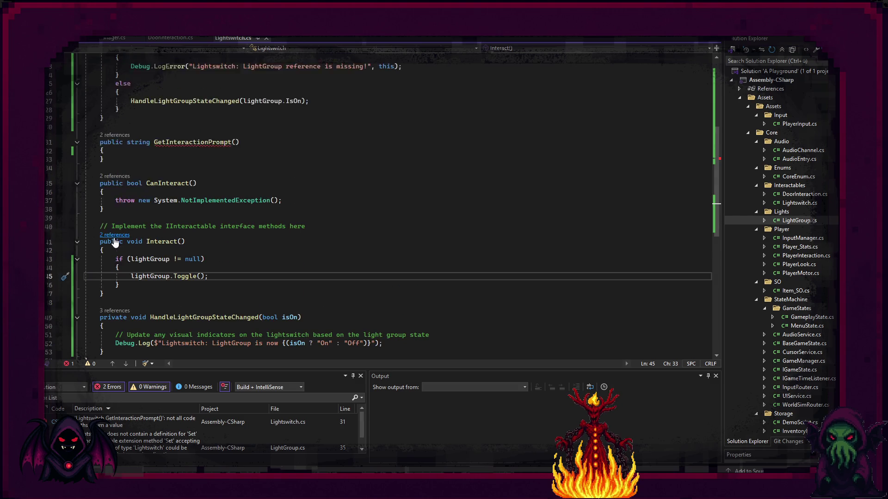
{"action": "scroll", "coordinate": [115, 234], "scroll_direction": "up", "scroll_amount": 2}
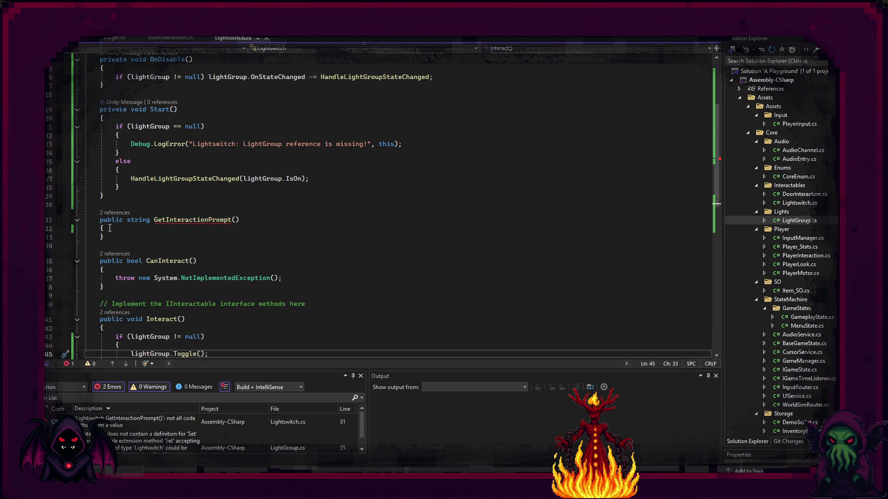
{"action": "scroll", "coordinate": [309, 133], "scroll_direction": "up", "scroll_amount": 5}
{"action": "left_click", "coordinate": [332, 118]}
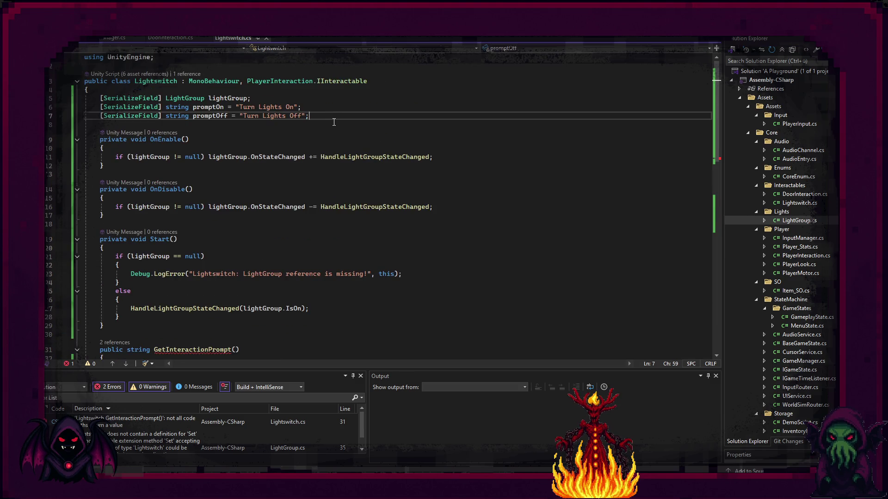
{"action": "key", "text": "Return"}
{"action": "type", "text": "pri"}
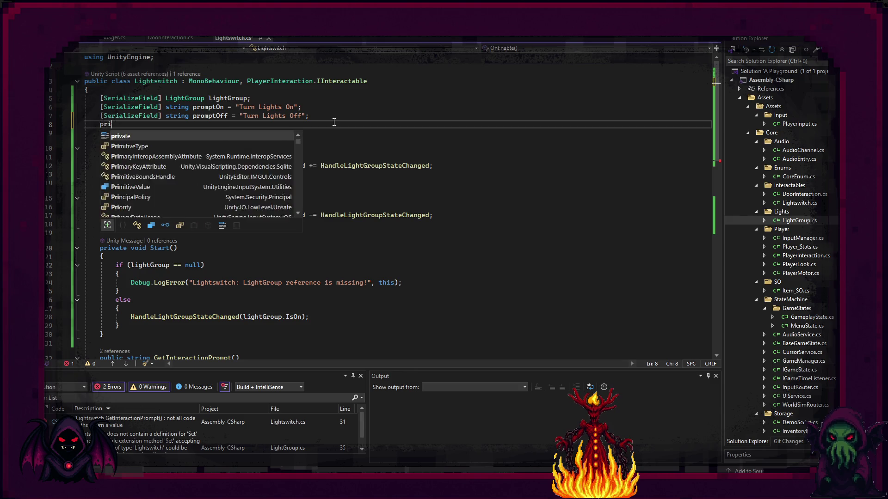
{"action": "key", "text": "Tab"}
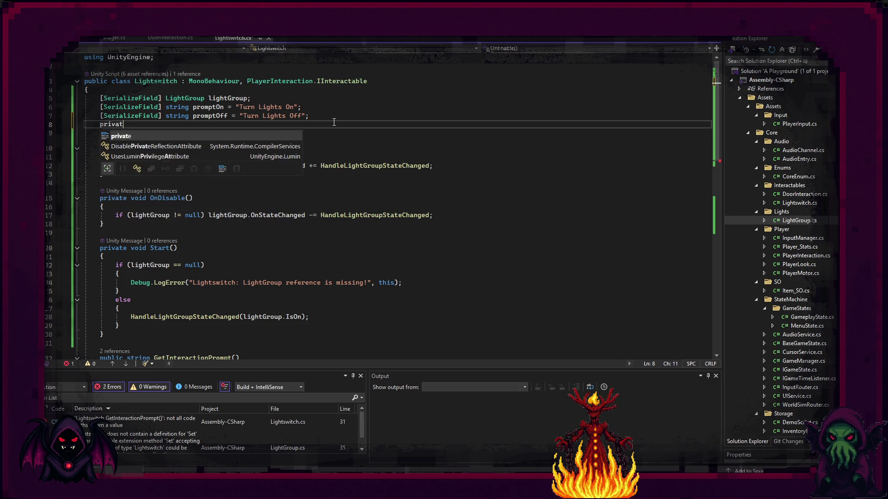
{"action": "type", "text": "e bool"}
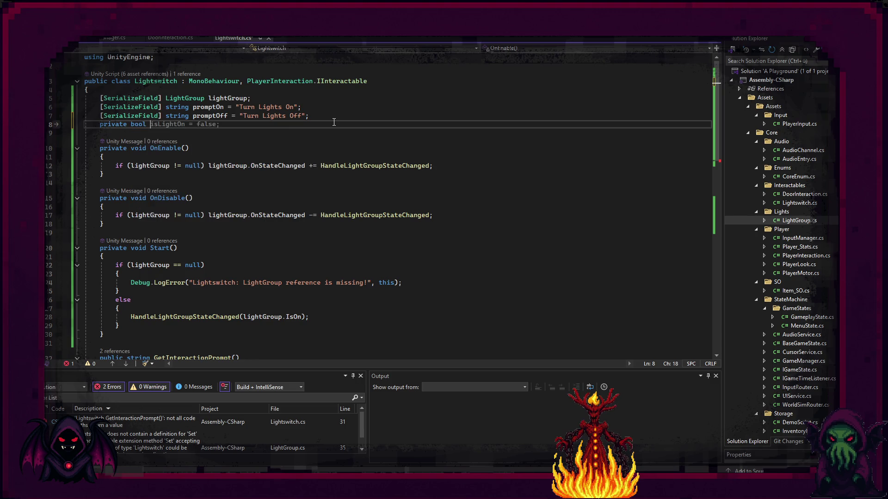
{"action": "key", "text": "Tab"}
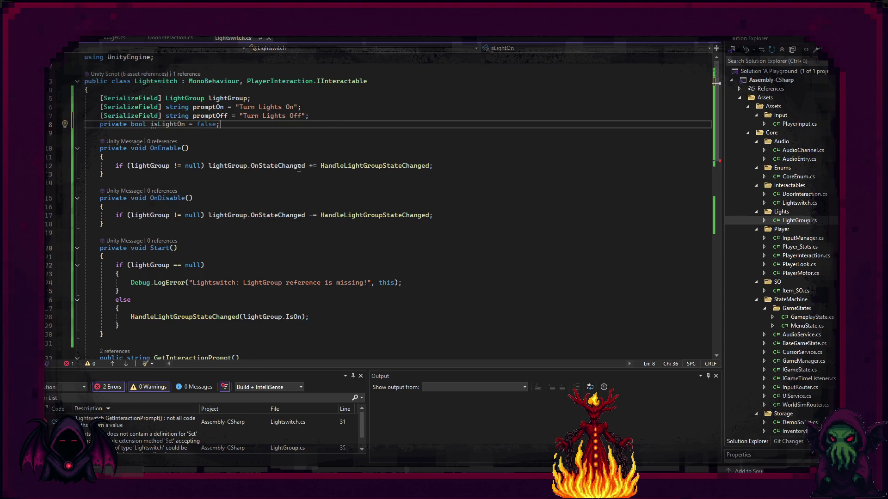
Start a new line inside the GetInteractionPrompt method body.
{"action": "scroll", "coordinate": [288, 186], "scroll_direction": "down", "scroll_amount": 3}
{"action": "scroll", "coordinate": [288, 187], "scroll_direction": "down", "scroll_amount": 3}
{"action": "left_click", "coordinate": [144, 212]}
{"action": "key", "text": "Return"}
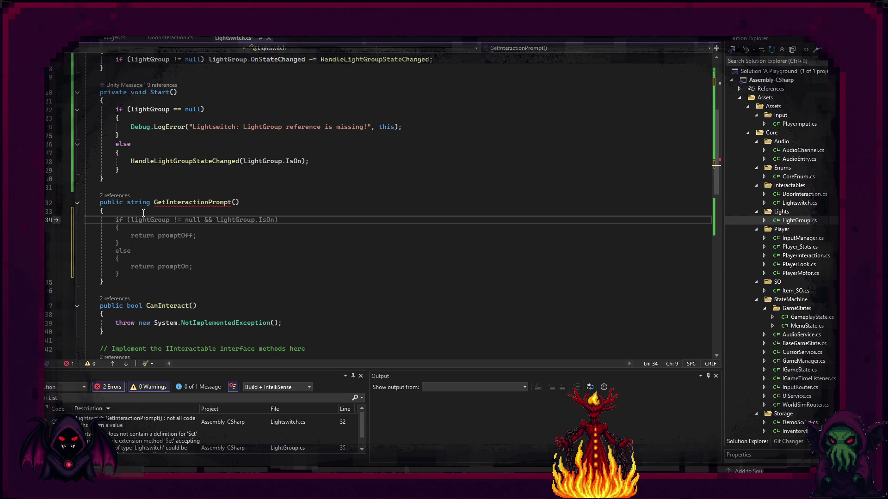
Return promptOff when lightGroup exists and IsOn, else promptOn; add blank lines after Interact().
{"action": "key", "text": "Tab"}
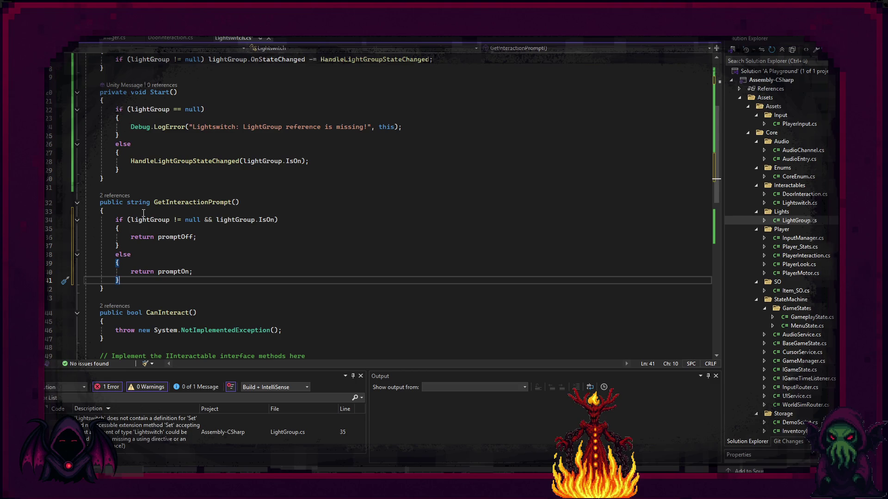
{"action": "scroll", "coordinate": [136, 232], "scroll_direction": "down", "scroll_amount": 5}
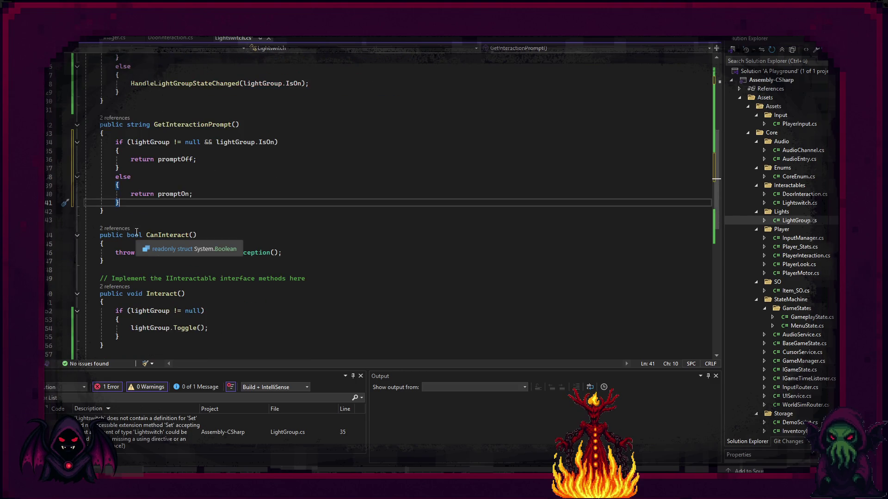
{"action": "left_click", "coordinate": [116, 294]}
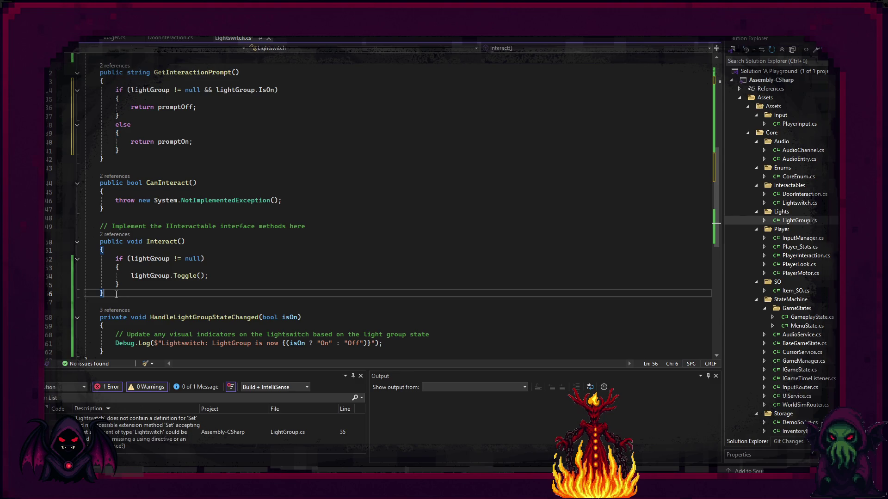
{"action": "key", "text": "Return"}
{"action": "key", "text": "Return"}
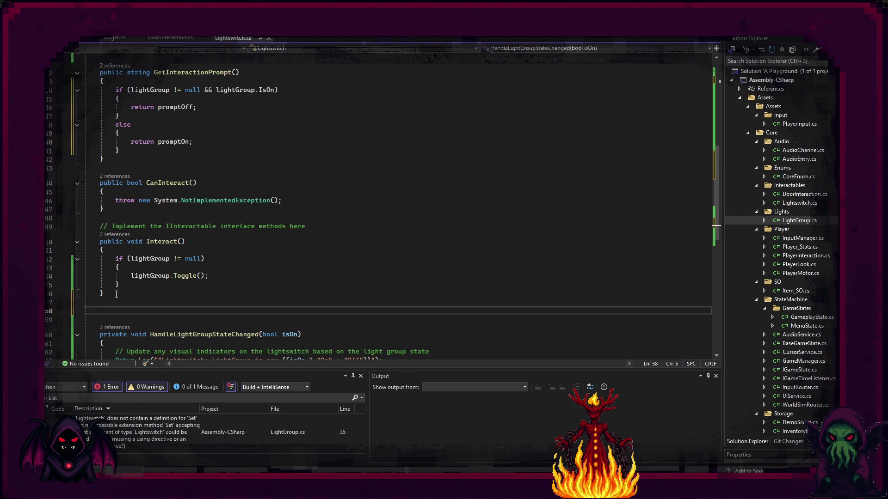
Add a public Set(bool on) method to Lightswitch that stores the value in isLightOn.
{"action": "key", "text": "BackSpace"}
{"action": "type", "text": "publ"}
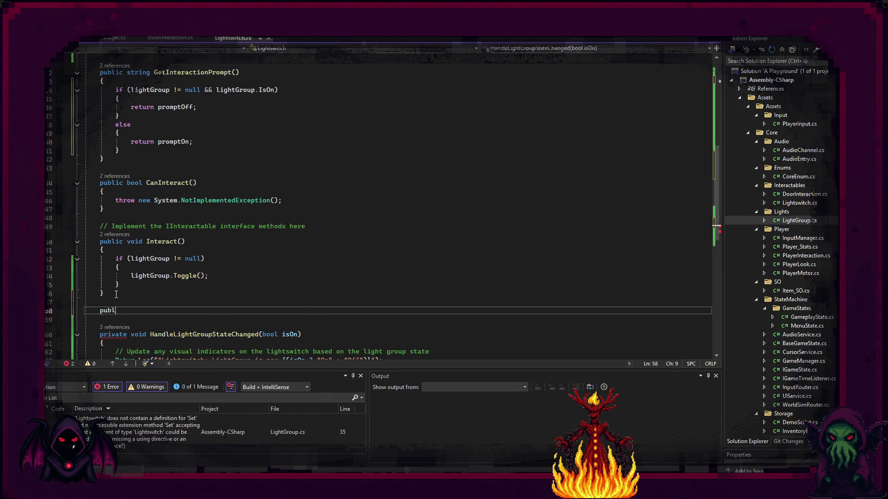
{"action": "type", "text": "ic void Set"}
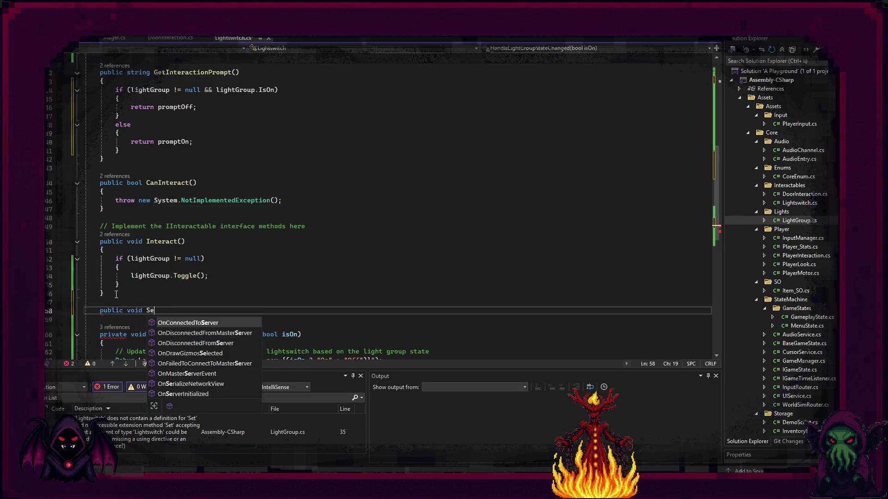
{"action": "key", "text": "Escape"}
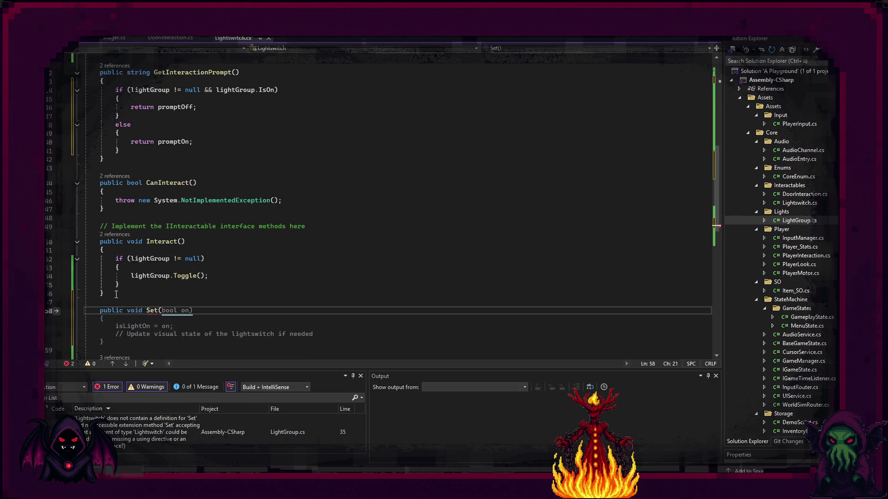
{"action": "key", "text": "Tab"}
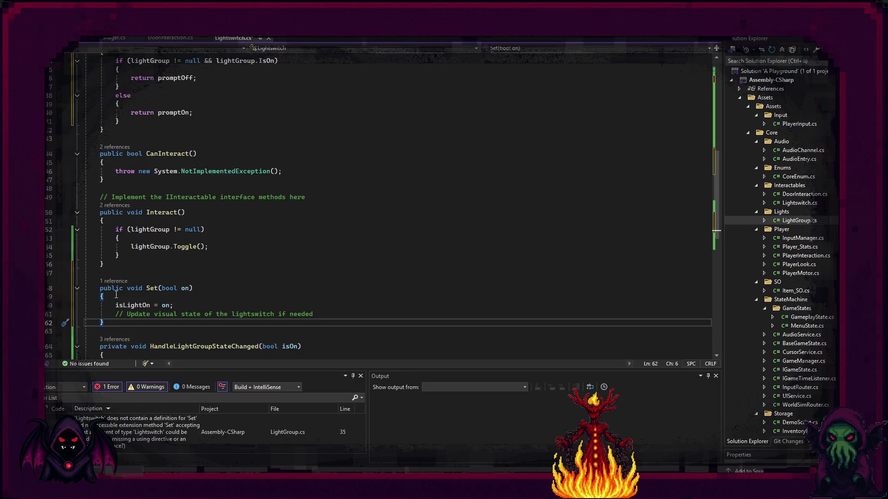
{"action": "scroll", "coordinate": [308, 254], "scroll_direction": "down", "scroll_amount": 2}
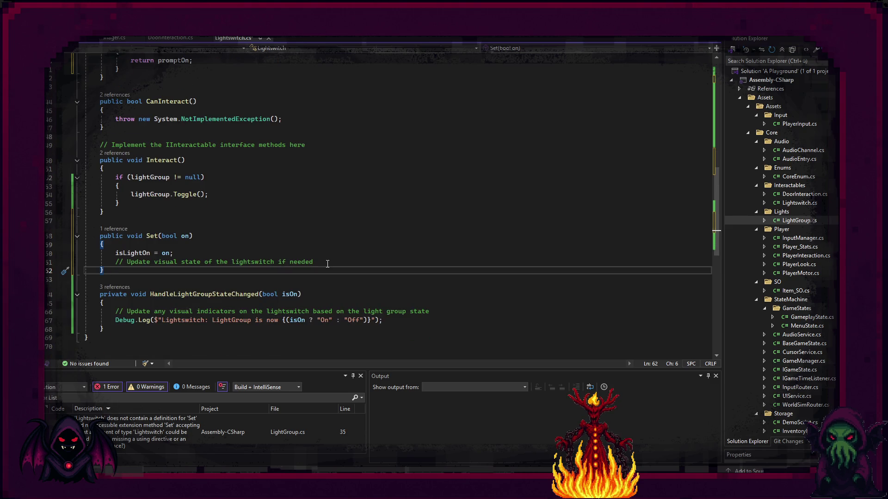
{"action": "left_click", "coordinate": [327, 264]}
{"action": "left_click_drag", "start_coordinate": [327, 264], "coordinate": [138, 264]}
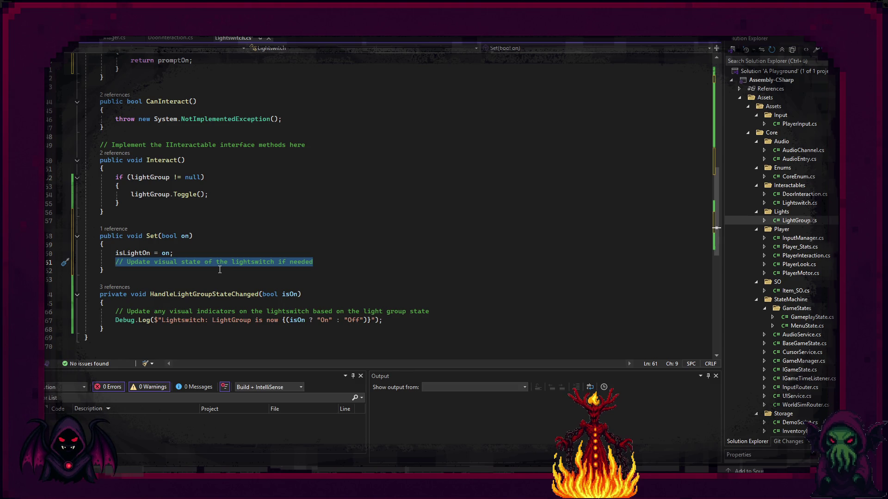
Switch from Visual Studio over to the Unity Editor.
{"action": "scroll", "coordinate": [219, 270], "scroll_direction": "up", "scroll_amount": 6}
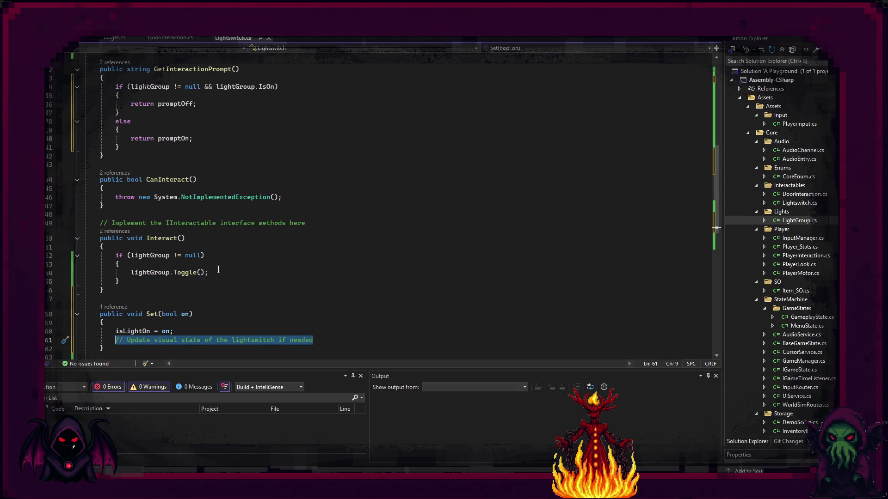
{"action": "scroll", "coordinate": [218, 270], "scroll_direction": "up", "scroll_amount": 4}
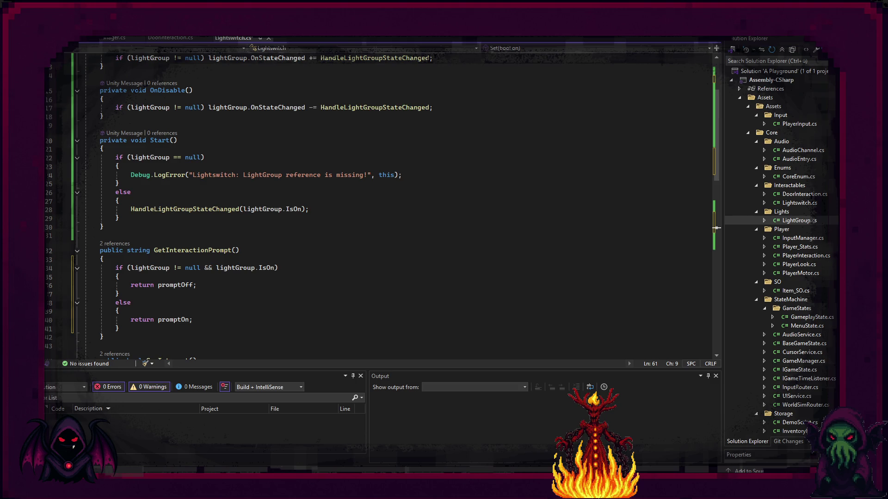
{"action": "key", "text": "alt+Tab"}
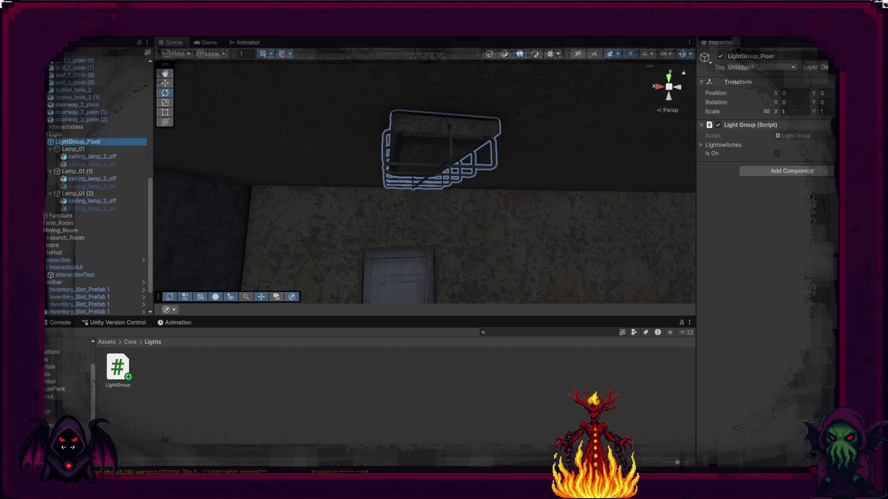
Leave the Unity Editor and switch back to Visual Studio's Lightswitch script.
{"action": "mouse_move", "coordinate": [608, 495]}
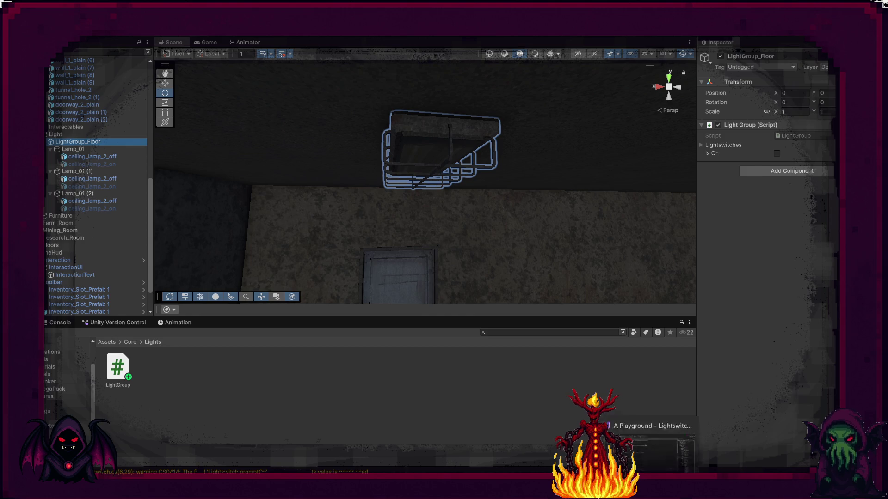
{"action": "key", "text": "alt+Tab"}
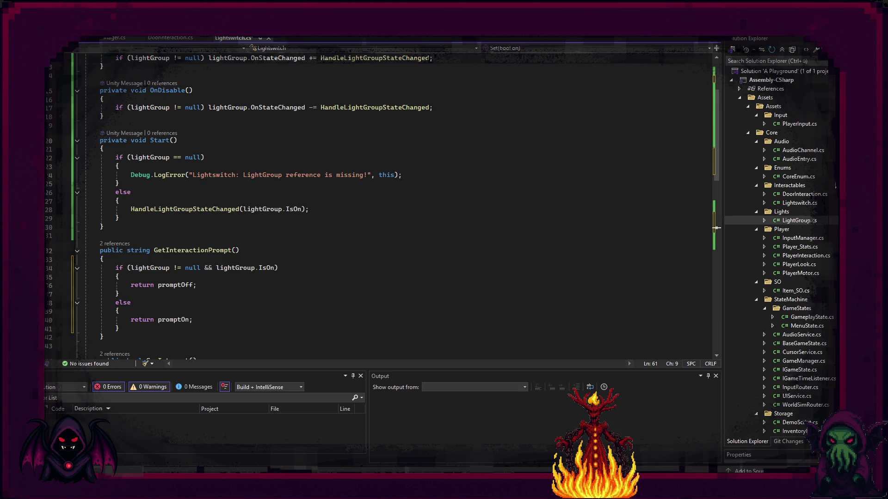
Open Lightswitch.cs, LightGroup.cs and then InputManager.cs from Solution Explorer.
{"action": "left_click", "coordinate": [811, 205]}
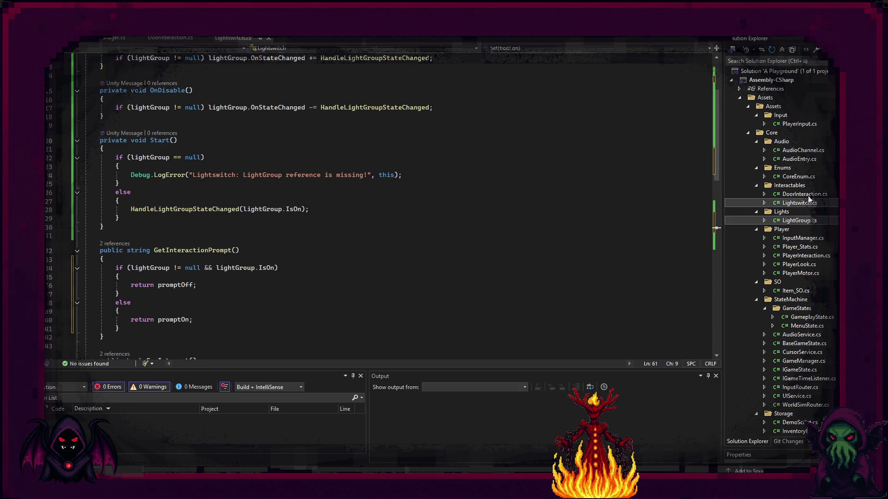
{"action": "double_click", "coordinate": [810, 203]}
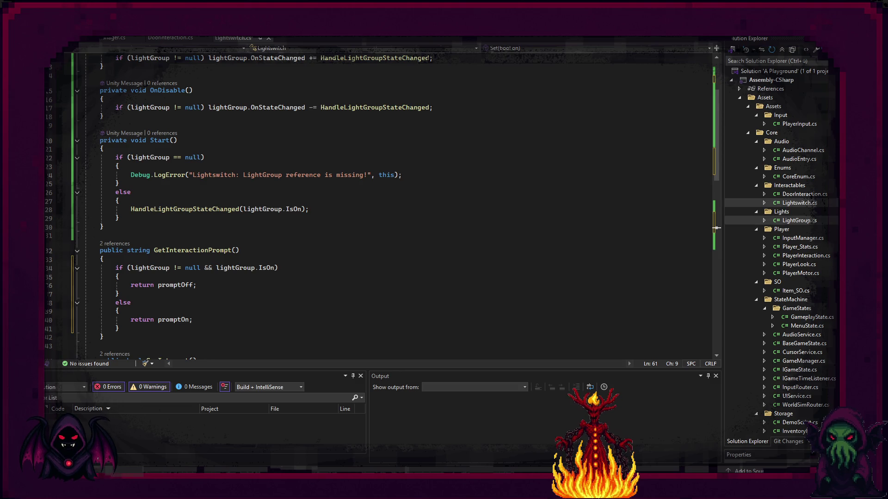
{"action": "double_click", "coordinate": [798, 219]}
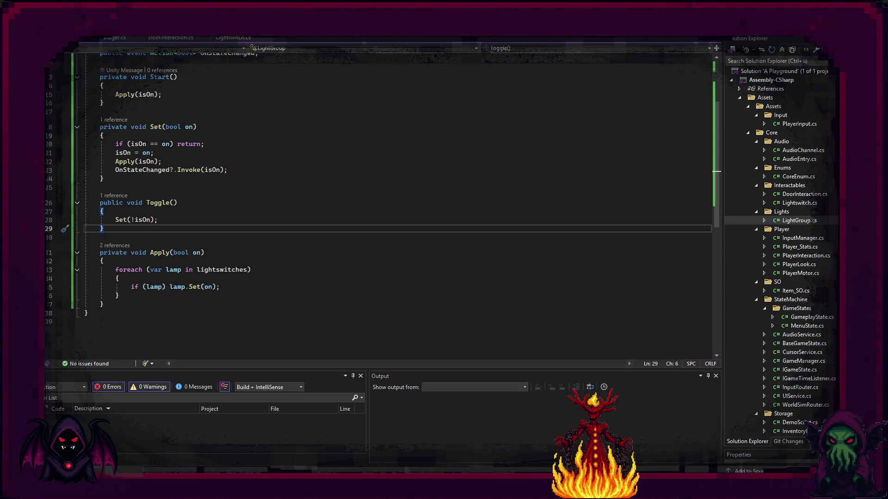
{"action": "left_click", "coordinate": [802, 239]}
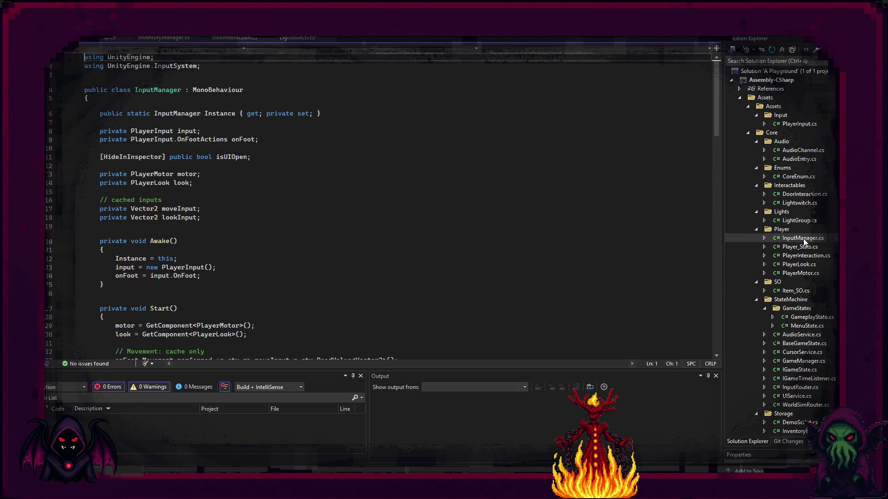
Reopen LightGroup.cs to review its Toggle and Apply methods, then switch to Unity.
{"action": "left_click", "coordinate": [796, 222]}
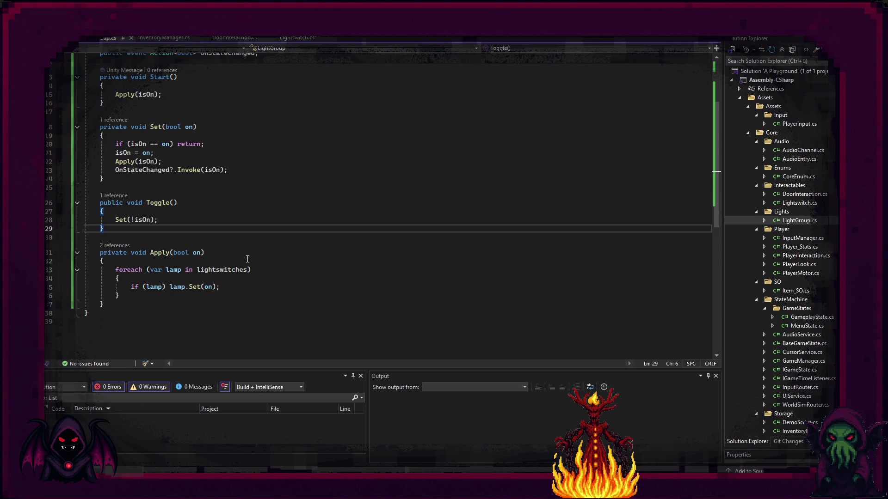
{"action": "scroll", "coordinate": [246, 254], "scroll_direction": "down", "scroll_amount": 3}
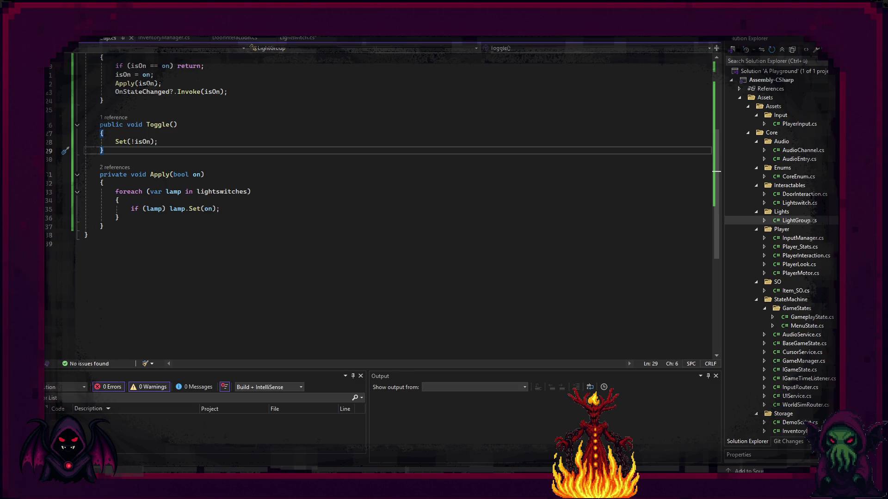
{"action": "key", "text": "alt+Tab"}
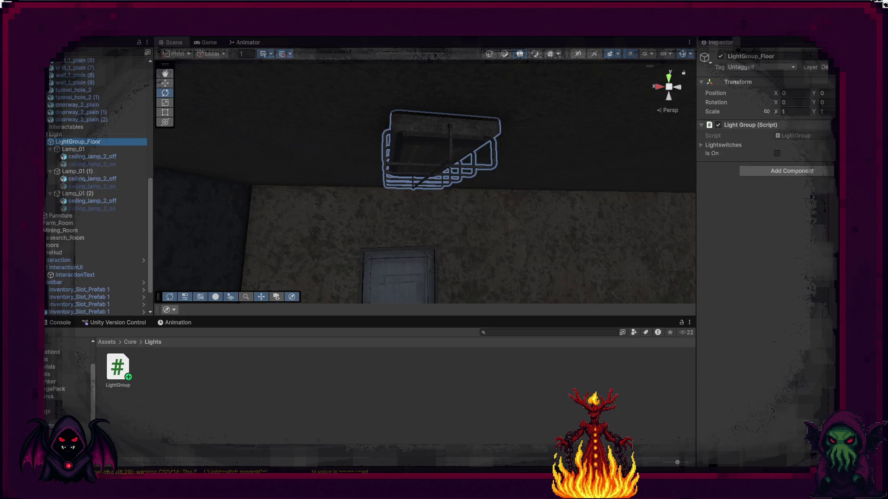
Create a MonoBehaviour script named LightUnit in Assets/Core/Lights, then return to Visual Studio.
{"action": "right_click", "coordinate": [172, 368]}
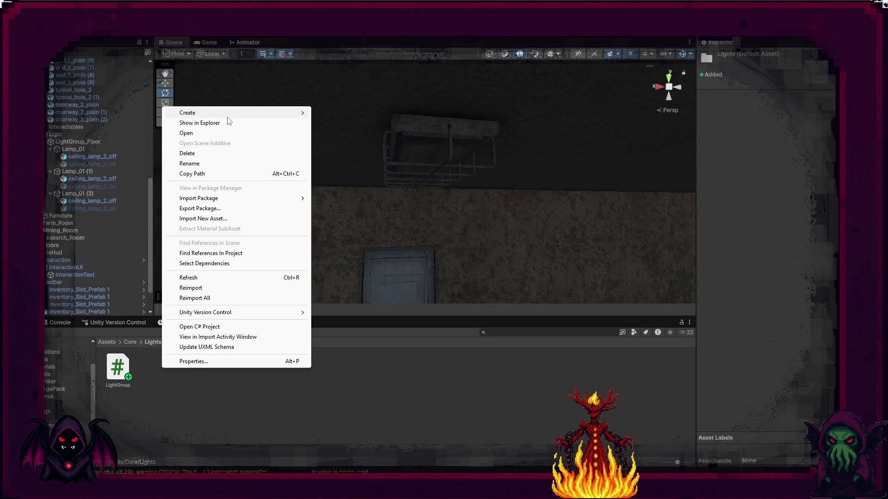
{"action": "mouse_move", "coordinate": [229, 114]}
{"action": "left_click", "coordinate": [346, 133]}
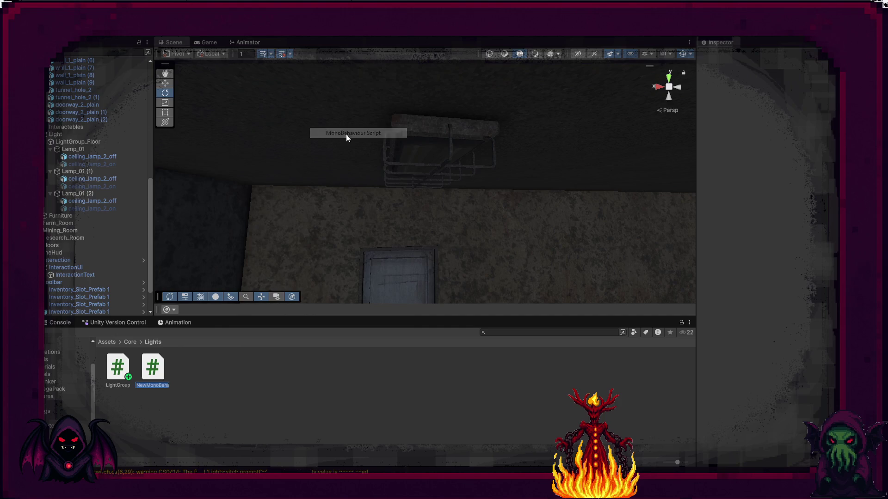
{"action": "type", "text": "LightUnit"}
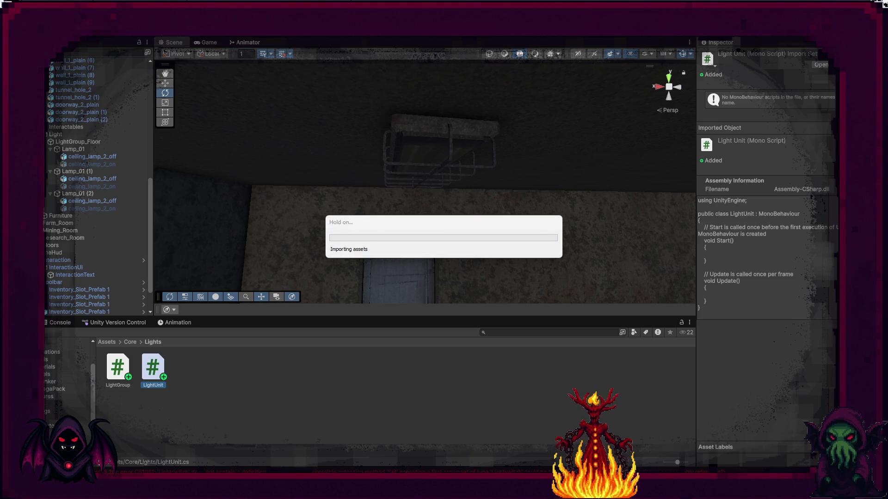
{"action": "key", "text": "alt+Tab"}
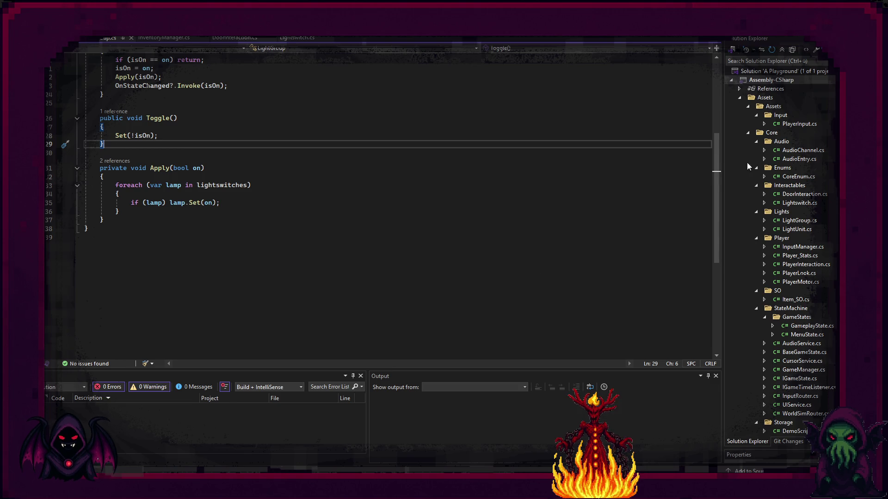
Open LightUnit.cs and delete the template Start and Update methods.
{"action": "double_click", "coordinate": [803, 230]}
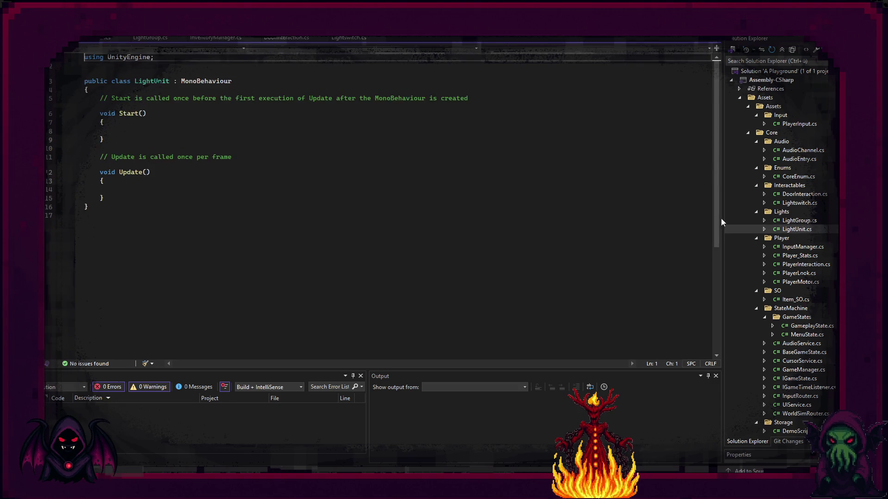
{"action": "mouse_move", "coordinate": [128, 199]}
{"action": "left_mouse_down"}
{"action": "mouse_move", "coordinate": [86, 155]}
{"action": "mouse_move", "coordinate": [99, 98]}
{"action": "left_mouse_up"}
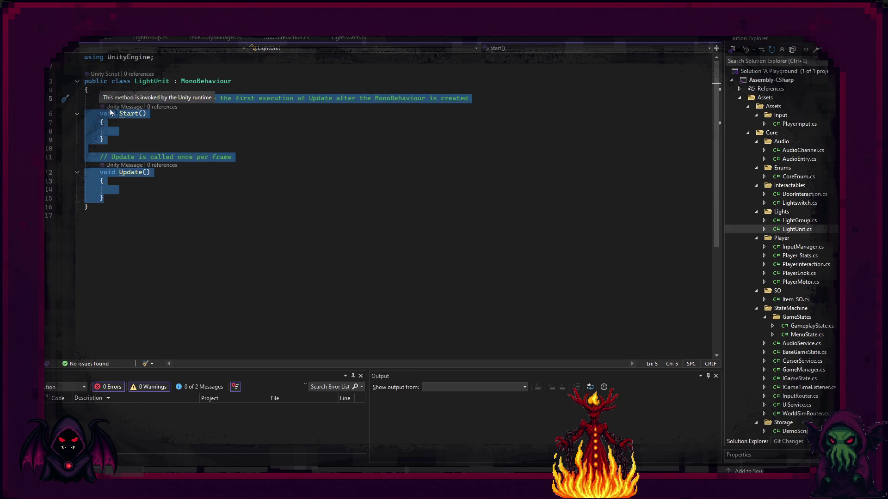
{"action": "key", "text": "BackSpace"}
Declare a '[SerializeField] private GameObject modelOn;' field in LightUnit.
{"action": "type", "text": "[Se"}
{"action": "key", "text": "Tab"}
{"action": "type", "text": "] pribat"}
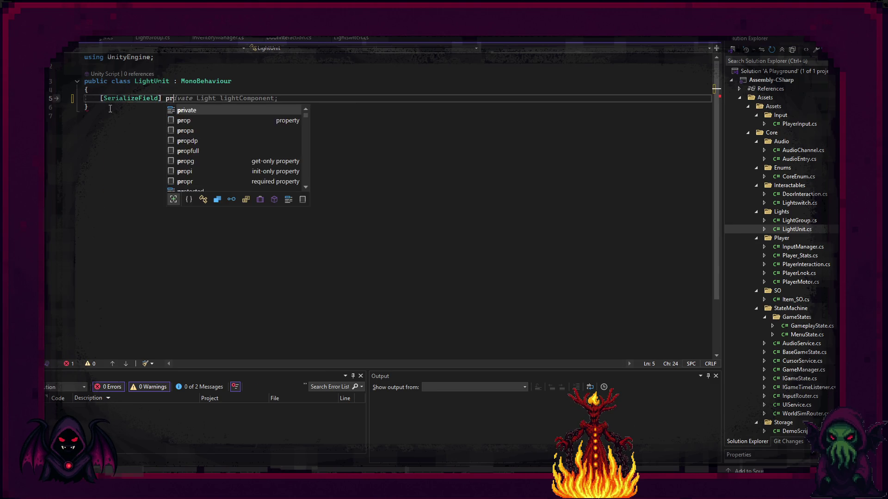
{"action": "key", "text": "BackSpace"}
{"action": "key", "text": "BackSpace"}
{"action": "key", "text": "BackSpace"}
{"action": "type", "text": "va"}
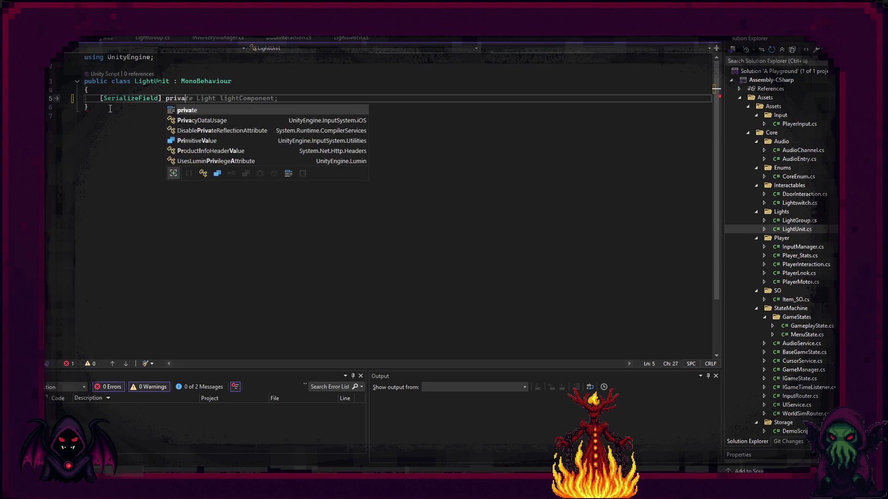
{"action": "type", "text": "te GameO"}
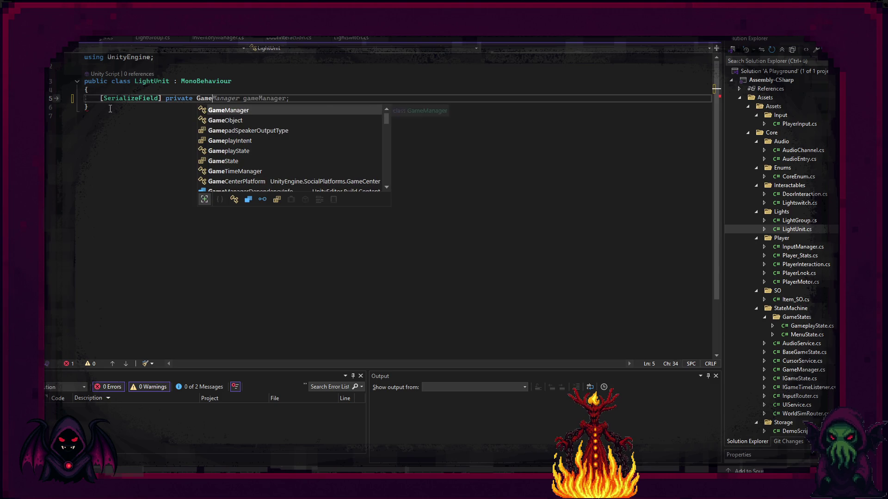
{"action": "key", "text": "Tab"}
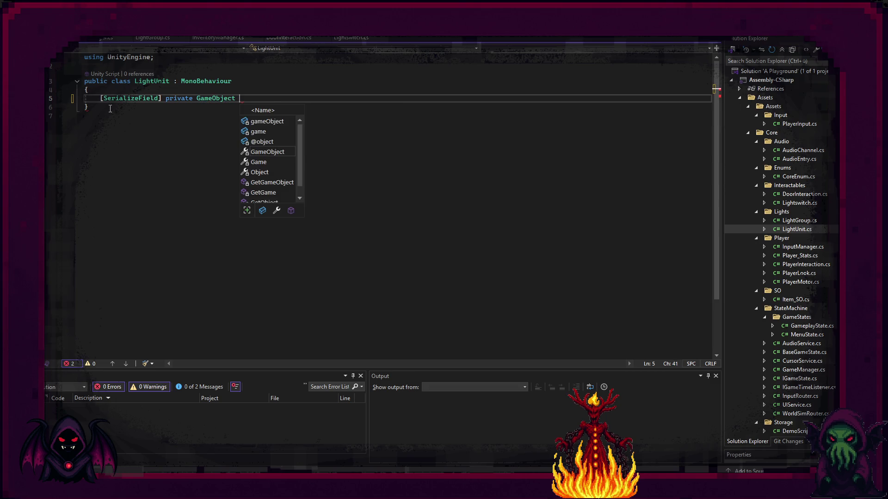
{"action": "type", "text": "modelON"}
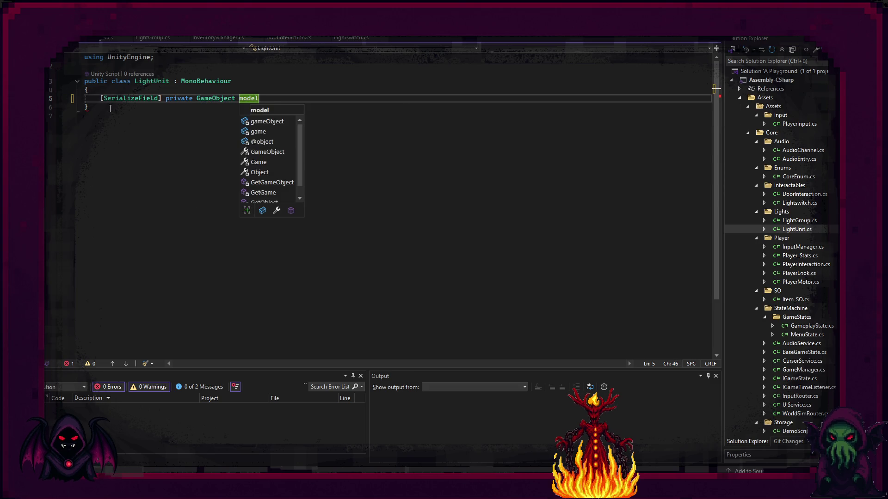
{"action": "key", "text": "Escape"}
{"action": "key", "text": "BackSpace"}
{"action": "type", "text": "n;"}
{"action": "key", "text": "Return"}
Add serialized modelOff and lightSource fields below modelOn.
{"action": "type", "text": "{"}
{"action": "key", "text": "BackSpace"}
{"action": "type", "text": "[Se"}
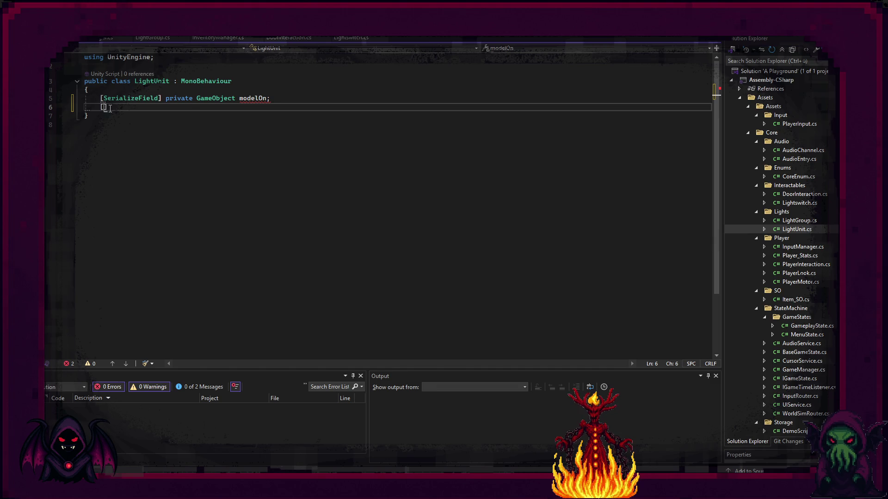
{"action": "key", "text": "Tab"}
{"action": "key", "text": "Return"}
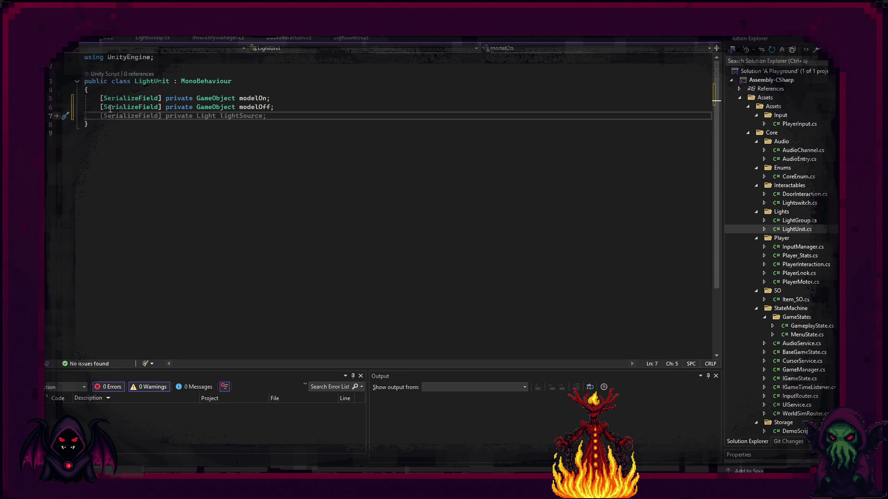
{"action": "key", "text": "Tab"}
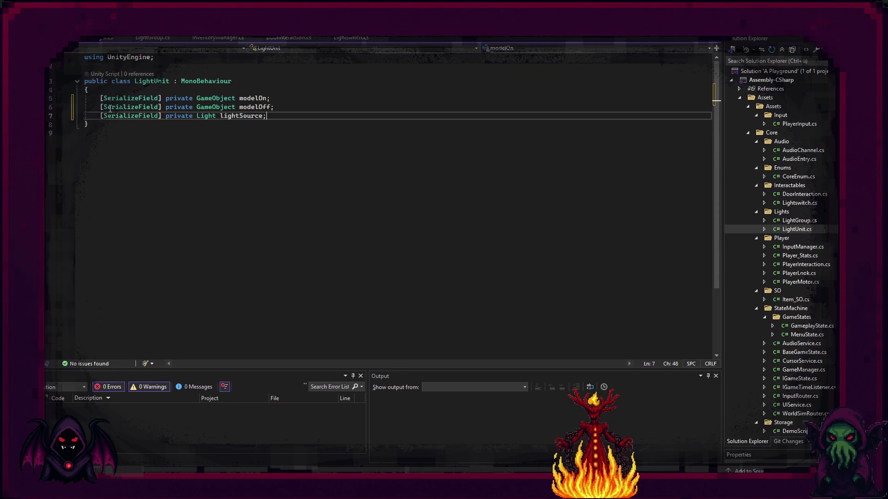
{"action": "key", "text": "Return"}
{"action": "key", "text": "Return"}
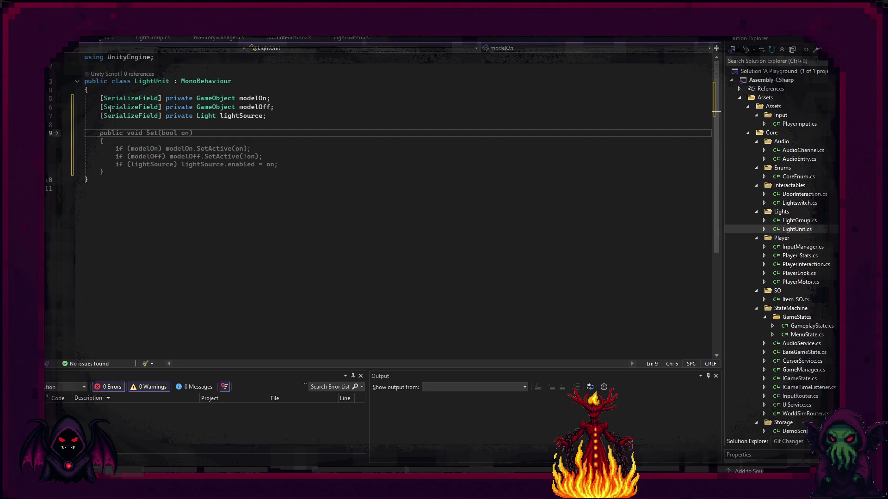
Add a public Set(bool on) method toggling the models and light, and save LightUnit.cs.
{"action": "type", "text": "public"}
{"action": "key", "text": "Escape"}
{"action": "key", "text": "Tab"}
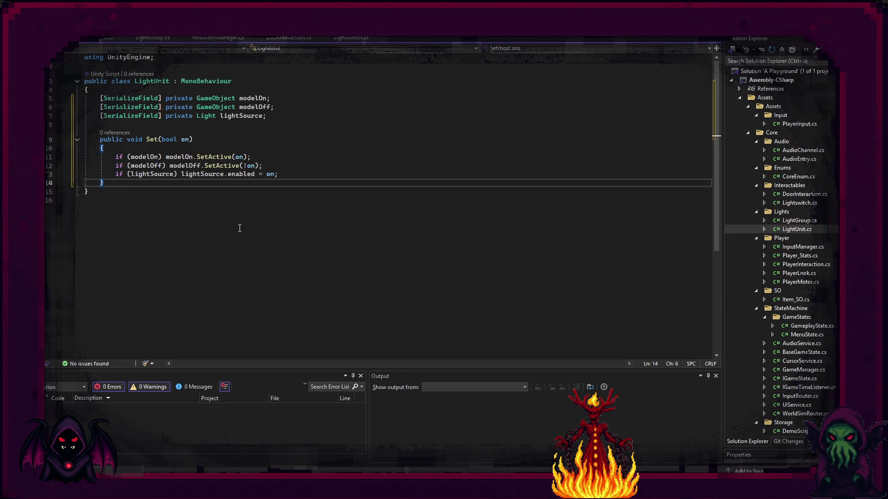
{"action": "key", "text": "ctrl+s"}
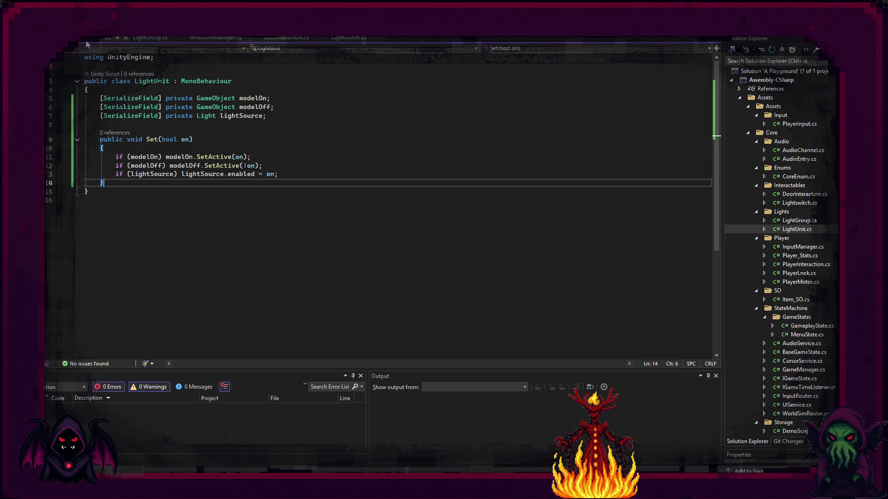
{"action": "left_click", "coordinate": [151, 38]}
Change LightGroup's Lightswitch array field into a LightUnit[] field named lights.
{"action": "scroll", "coordinate": [242, 220], "scroll_direction": "up", "scroll_amount": 6}
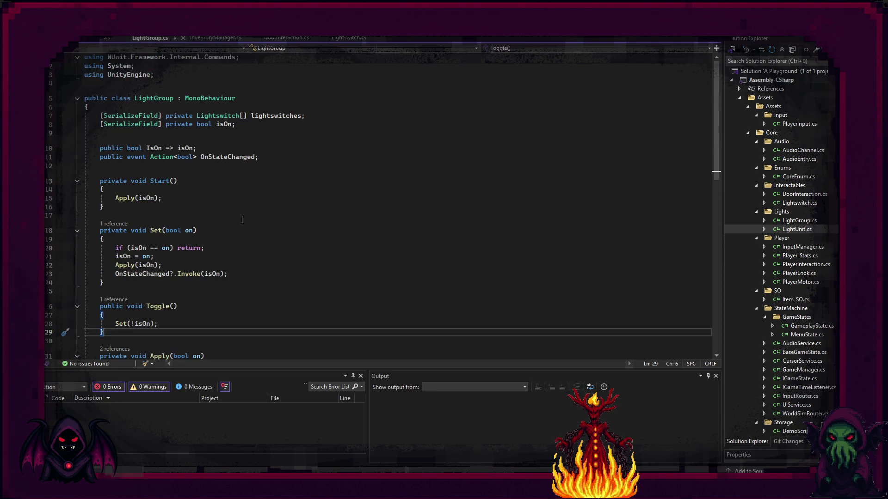
{"action": "double_click", "coordinate": [228, 118]}
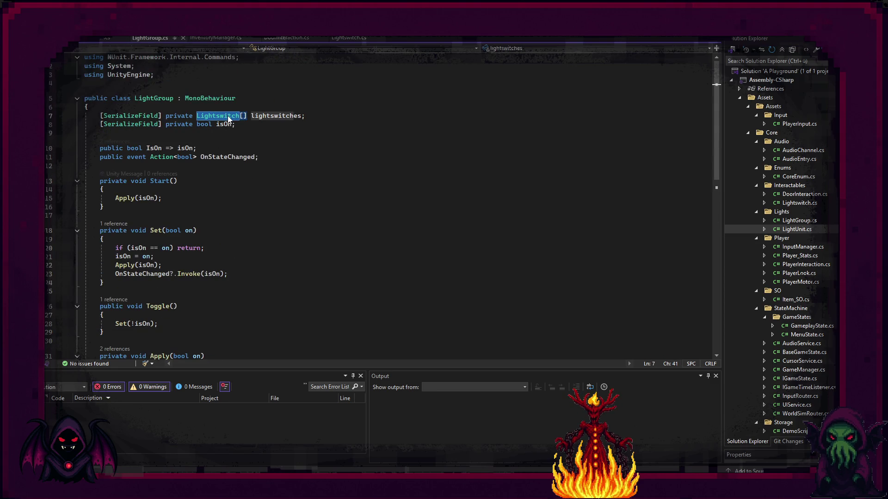
{"action": "type", "text": "LightU"}
{"action": "key", "text": "Tab"}
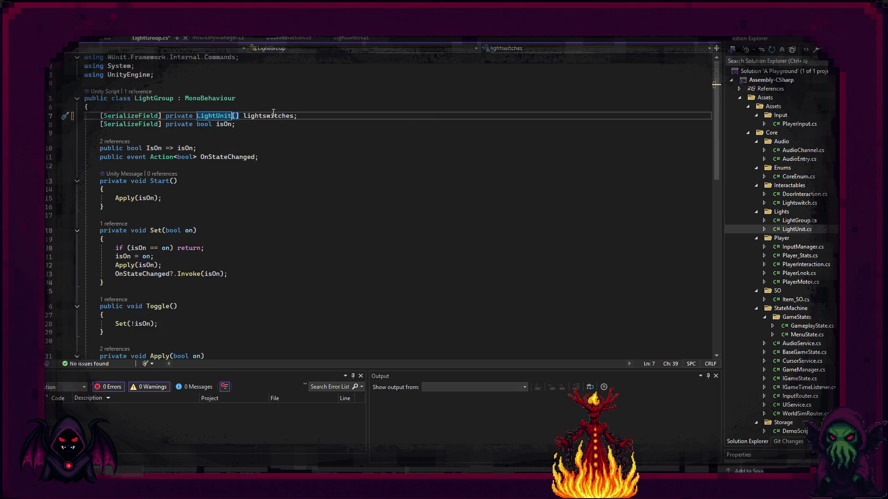
{"action": "double_click", "coordinate": [274, 116]}
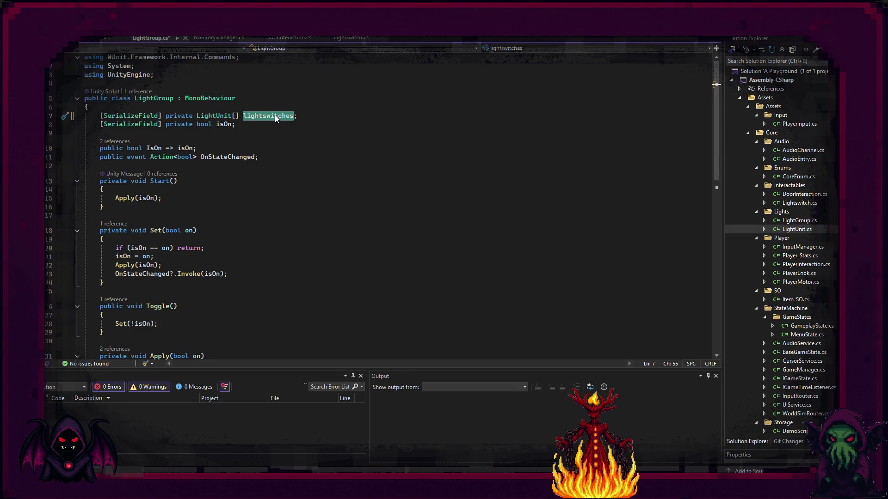
{"action": "type", "text": "lights"}
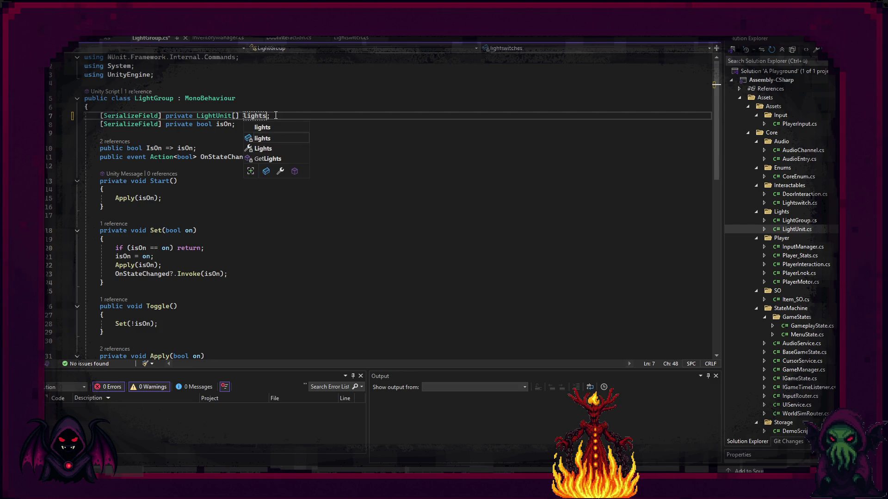
{"action": "key", "text": "Escape"}
{"action": "key", "text": "Up"}
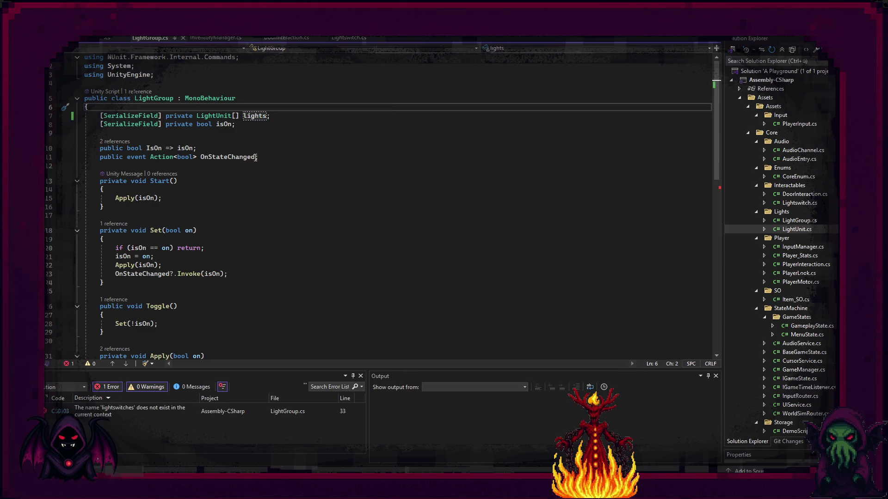
Add 'OnStateChanged?.Invoke(isOn);' after the Apply call in Start().
{"action": "scroll", "coordinate": [233, 179], "scroll_direction": "down", "scroll_amount": 1}
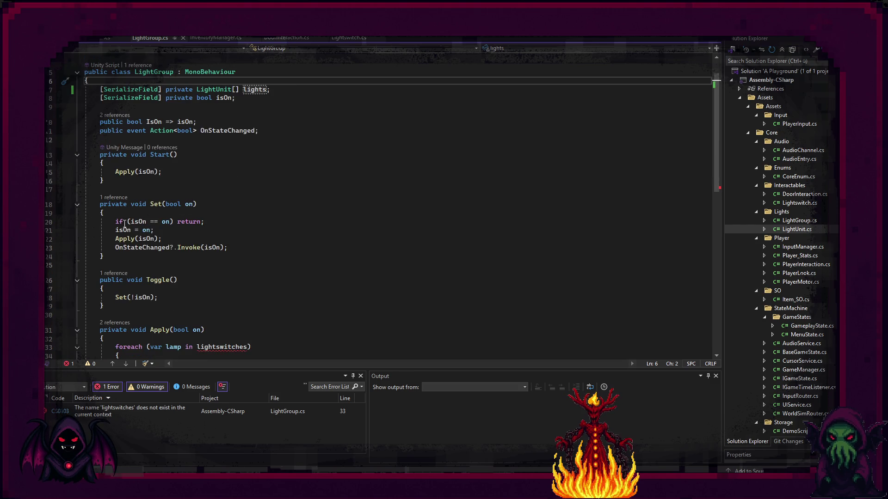
{"action": "left_click", "coordinate": [172, 171]}
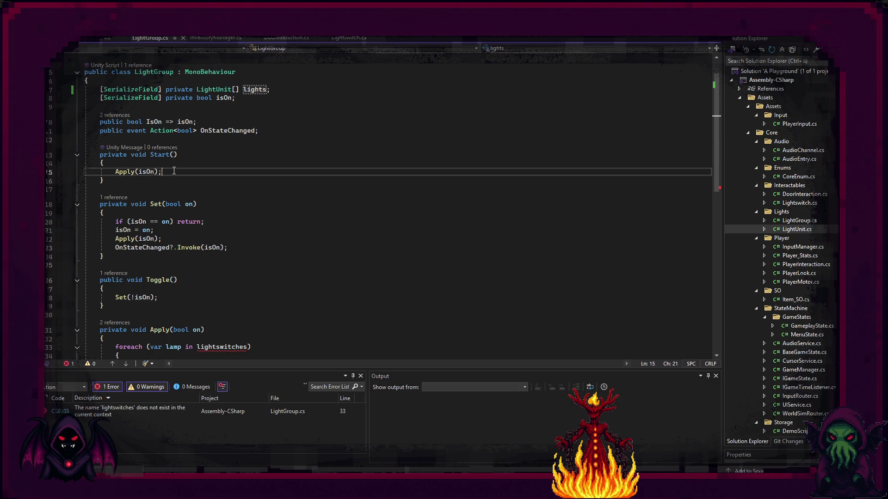
{"action": "key", "text": "Return"}
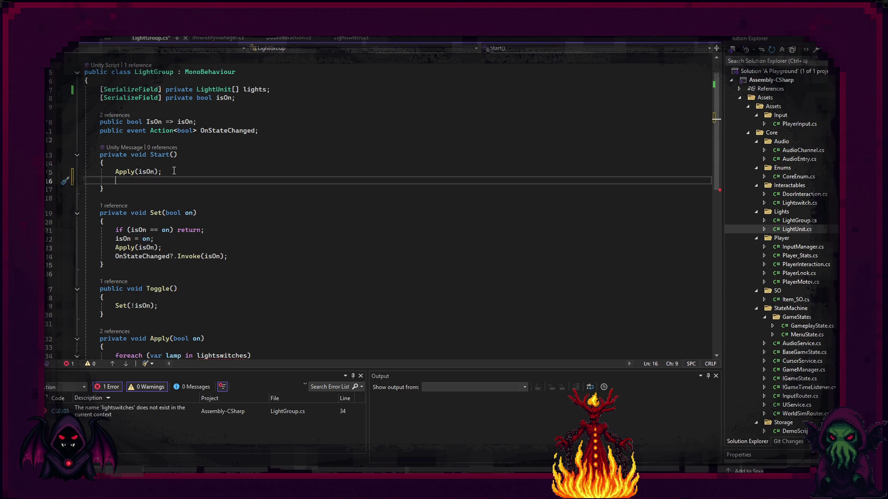
{"action": "type", "text": "OnSt"}
{"action": "key", "text": "Tab"}
{"action": "key", "text": "Tab"}
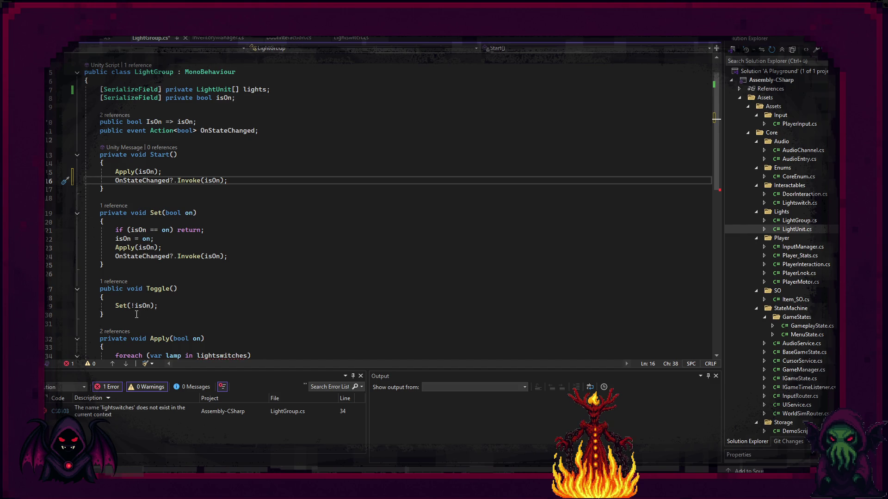
Cut the Toggle() method out of its original position.
{"action": "left_click_drag", "start_coordinate": [105, 314], "coordinate": [89, 290]}
{"action": "key", "text": "Delete"}
{"action": "left_click", "coordinate": [122, 189]}
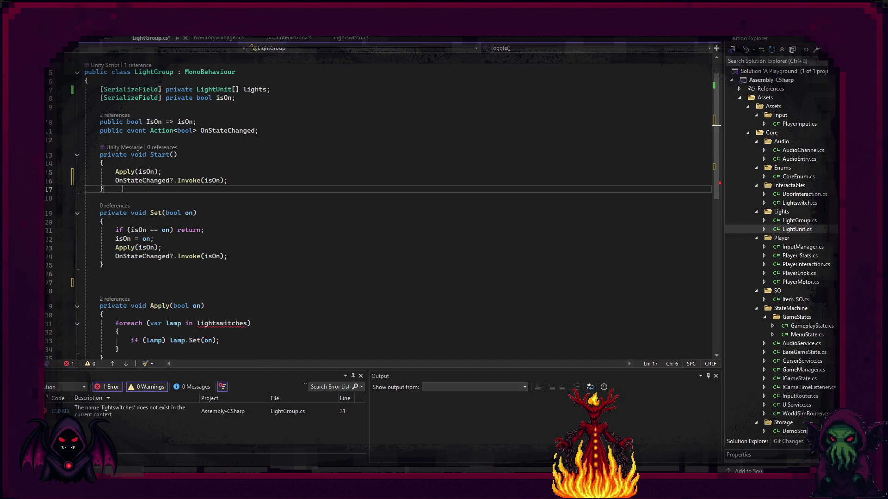
Place Toggle() below Start() and remove the leftover blank lines after Set().
{"action": "key", "text": "Return"}
{"action": "key", "text": "Return"}
{"action": "left_click", "coordinate": [147, 321]}
{"action": "key", "text": "BackSpace"}
{"action": "key", "text": "BackSpace"}
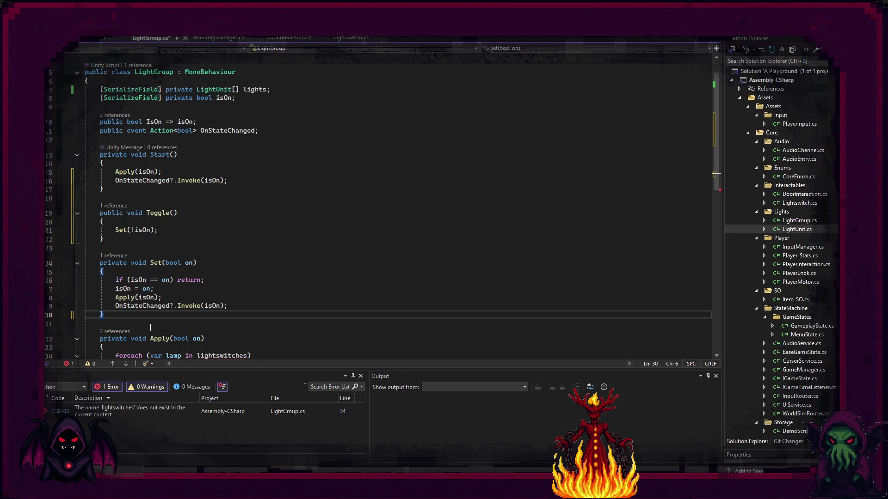
Change Apply()'s foreach to iterate 'light in lights' instead of lamp in lightswitches.
{"action": "scroll", "coordinate": [151, 326], "scroll_direction": "down", "scroll_amount": 3}
{"action": "scroll", "coordinate": [153, 330], "scroll_direction": "down", "scroll_amount": 2}
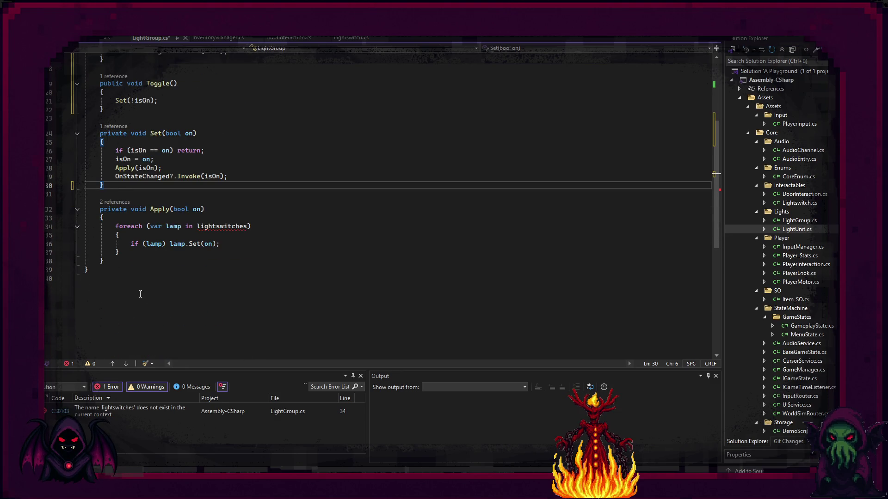
{"action": "double_click", "coordinate": [173, 226]}
{"action": "type", "text": "light"}
{"action": "key", "text": "Right"}
{"action": "key", "text": "Right"}
{"action": "key", "text": "Right"}
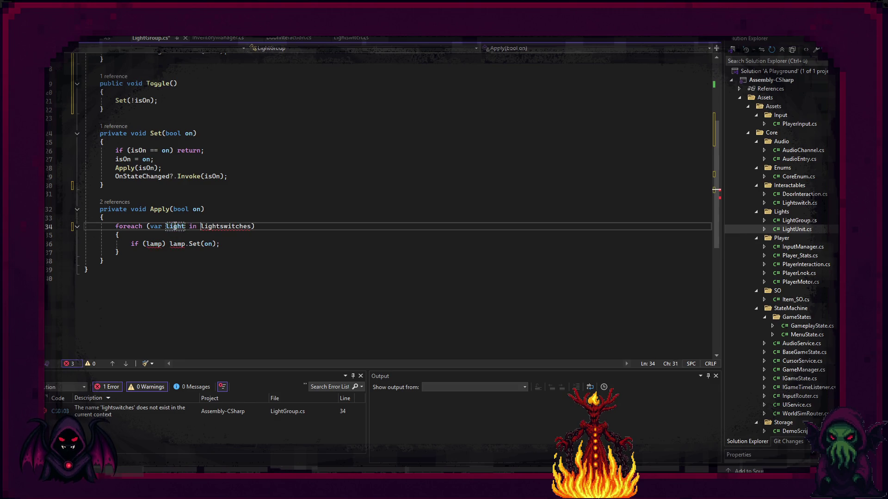
{"action": "key", "text": "Left"}
{"action": "key", "text": "shift+Right"}
{"action": "key", "text": "shift+Right"}
{"action": "key", "text": "shift+Right"}
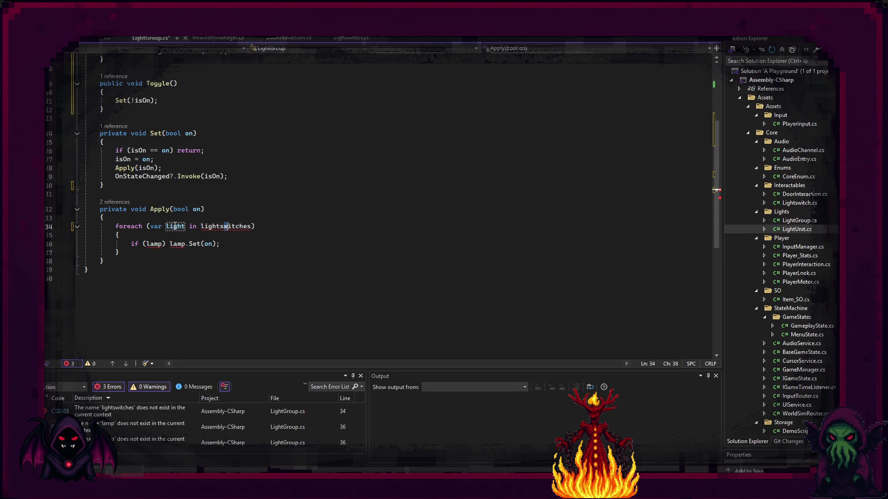
{"action": "key", "text": "BackSpace"}
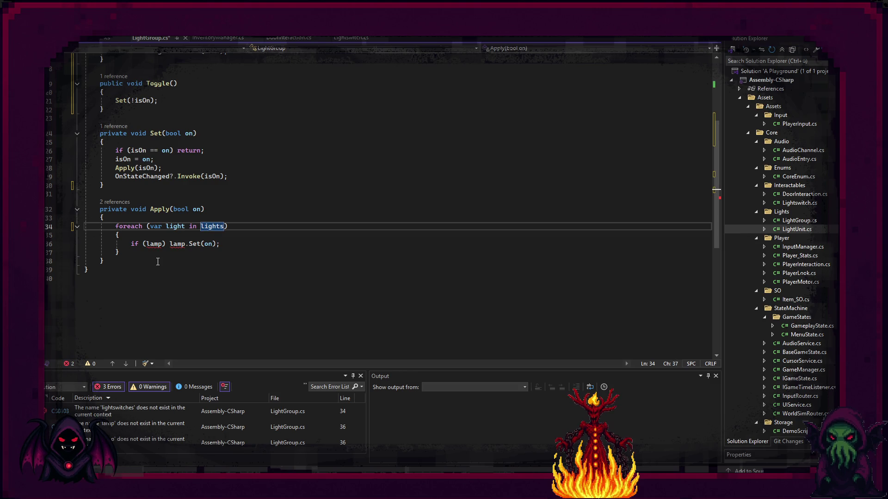
Replace both lamp references on line 36 with light so Apply calls light.Set(on).
{"action": "left_click", "coordinate": [158, 244]}
{"action": "double_click", "coordinate": [158, 244]}
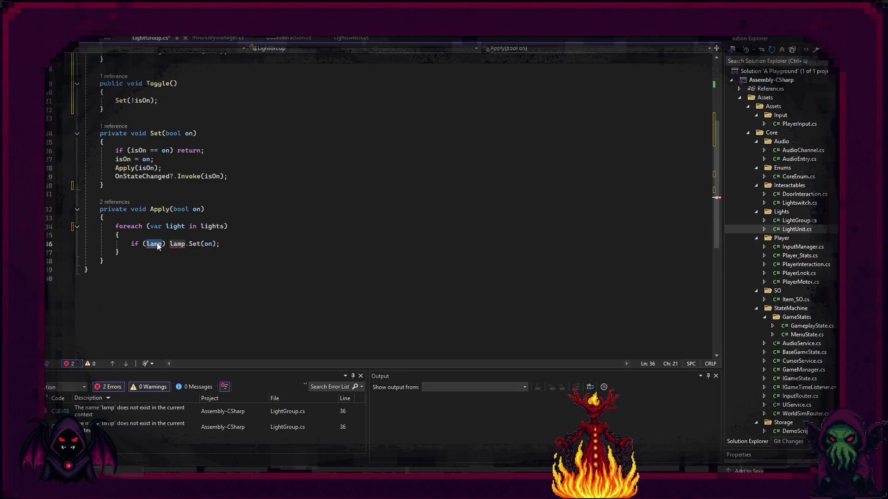
{"action": "type", "text": "light"}
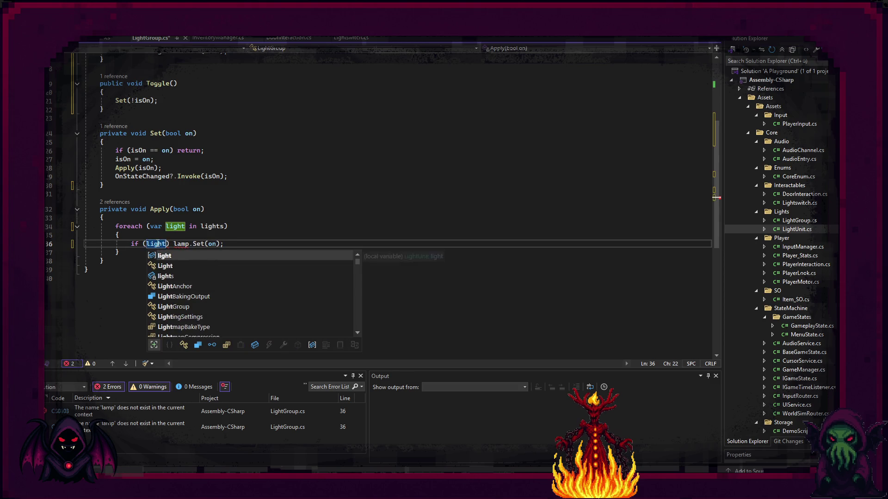
{"action": "left_click", "coordinate": [182, 238]}
{"action": "double_click", "coordinate": [179, 245]}
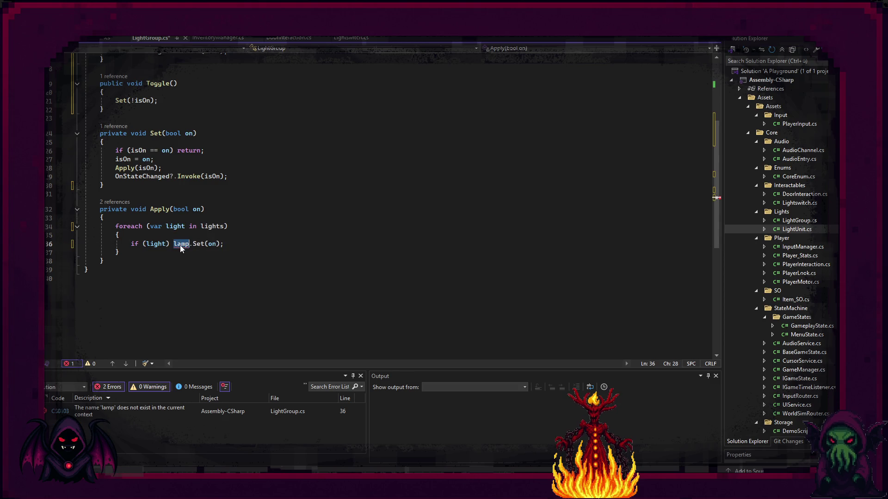
{"action": "type", "text": "light"}
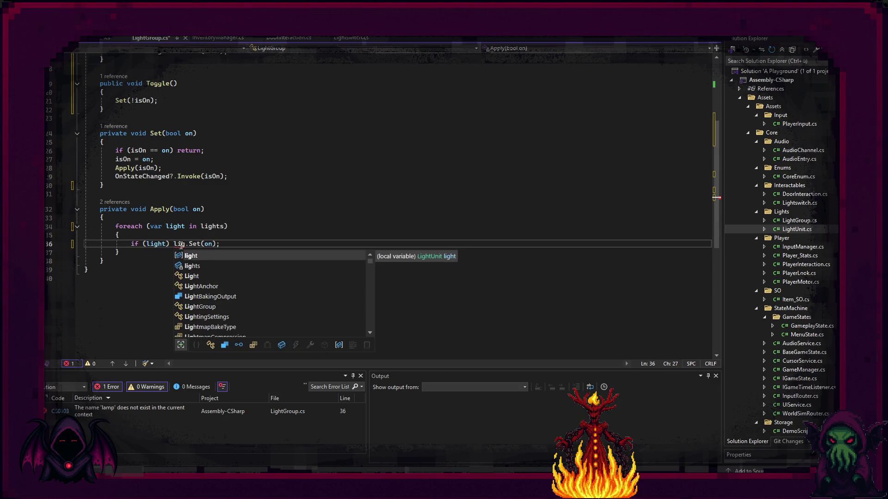
{"action": "key", "text": "Tab"}
{"action": "scroll", "coordinate": [183, 245], "scroll_direction": "up", "scroll_amount": 5}
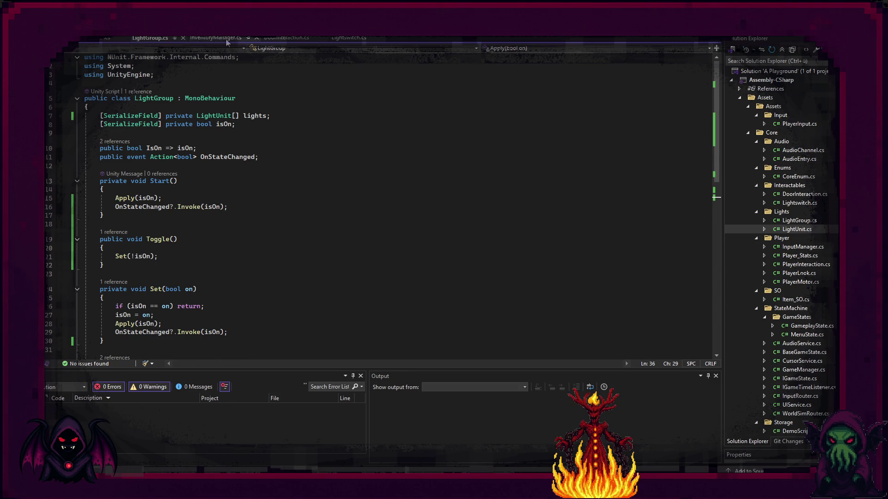
Review Lightswitch.cs's OnEnable, OnDisable, Start and GetInteractionPrompt code.
{"action": "left_click", "coordinate": [349, 37]}
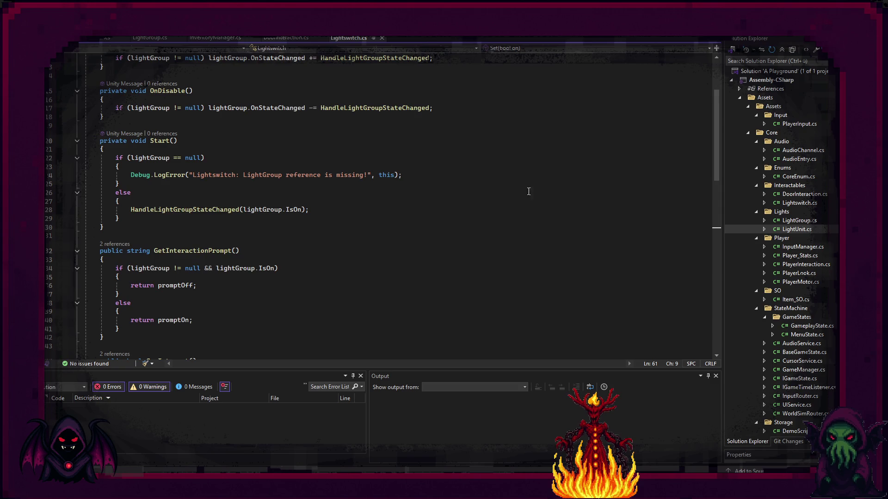
{"action": "scroll", "coordinate": [298, 253], "scroll_direction": "up", "scroll_amount": 4}
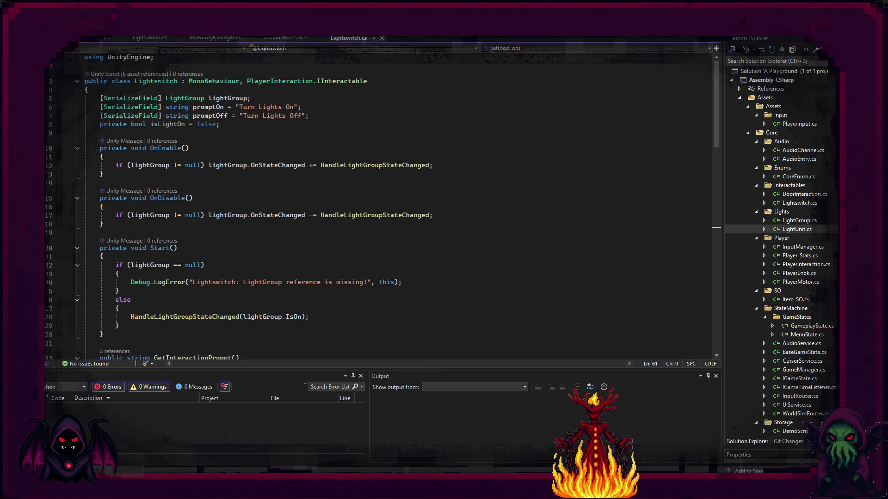
{"action": "mouse_move", "coordinate": [568, 485]}
Add a [Header("Lightswitch Settings")] attribute above the lightGroup field.
{"action": "mouse_move", "coordinate": [233, 96]}
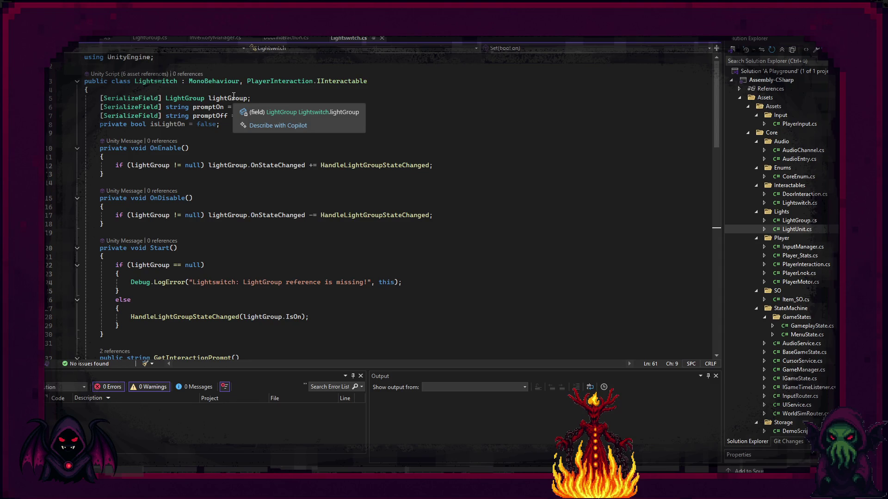
{"action": "left_click", "coordinate": [183, 90]}
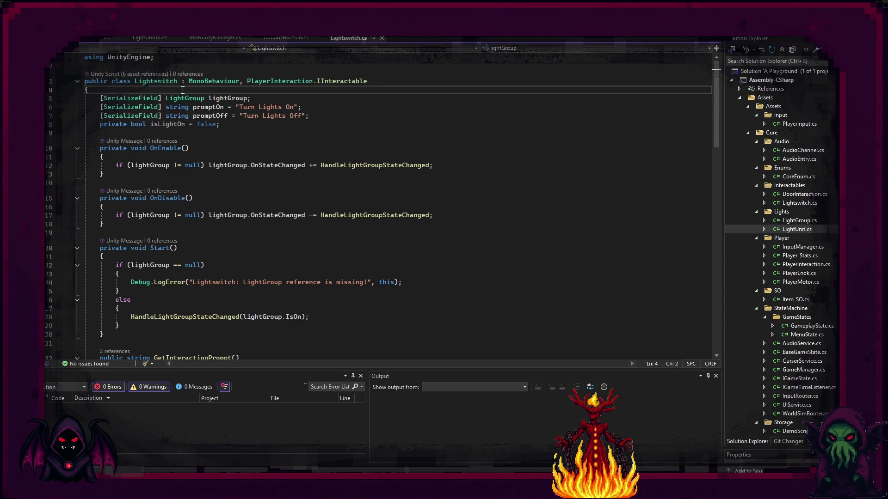
{"action": "key", "text": "Return"}
{"action": "type", "text": "[He"}
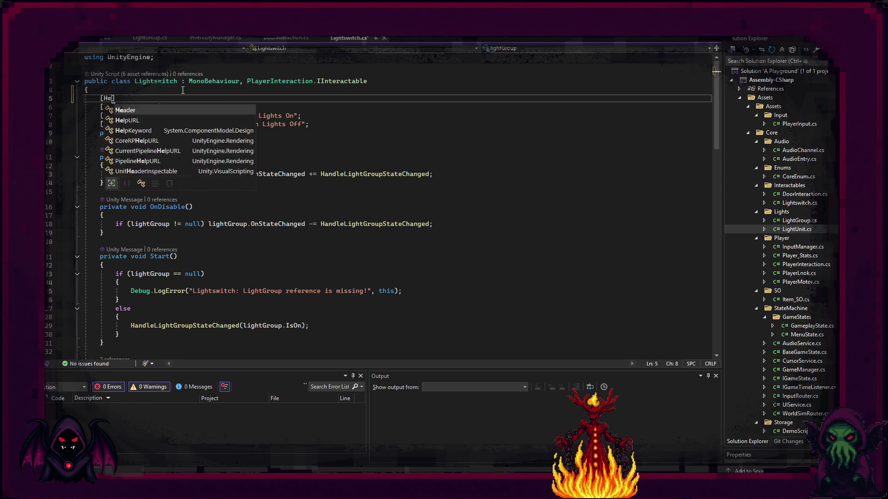
{"action": "key", "text": "Tab"}
{"action": "key", "text": "Return"}
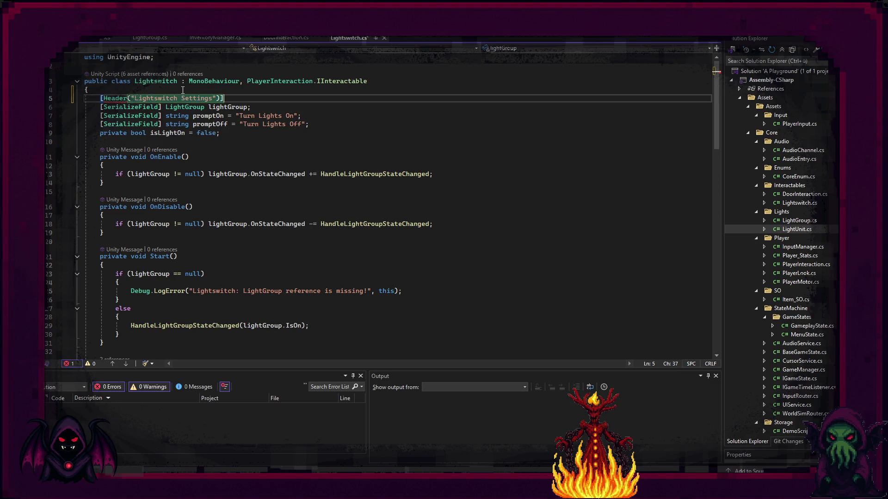
Add a [Header("Interaction Prompts")] attribute above the promptOn and promptOff fields.
{"action": "key", "text": "Down"}
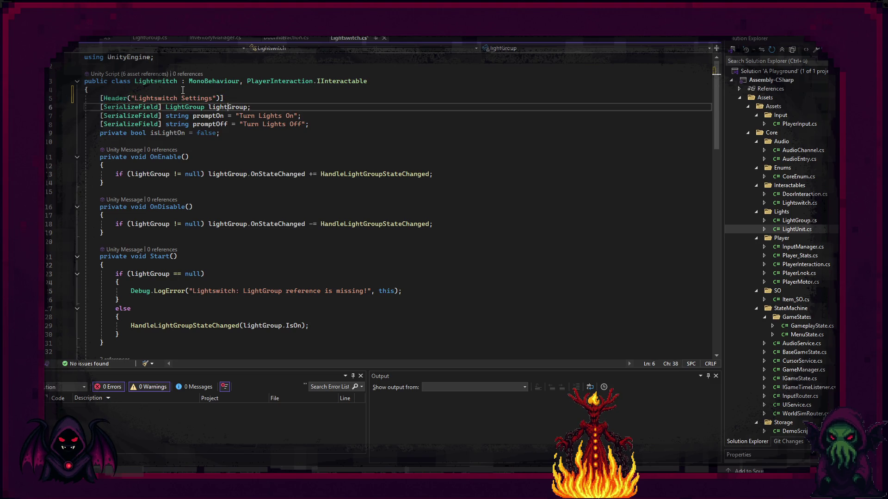
{"action": "key", "text": "Right"}
{"action": "key", "text": "Right"}
{"action": "key", "text": "Right"}
{"action": "key", "text": "Right"}
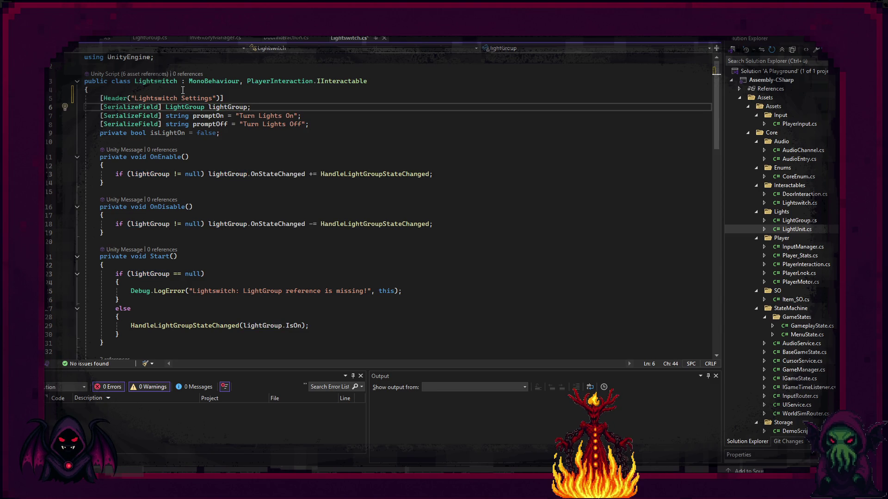
{"action": "key", "text": "Return"}
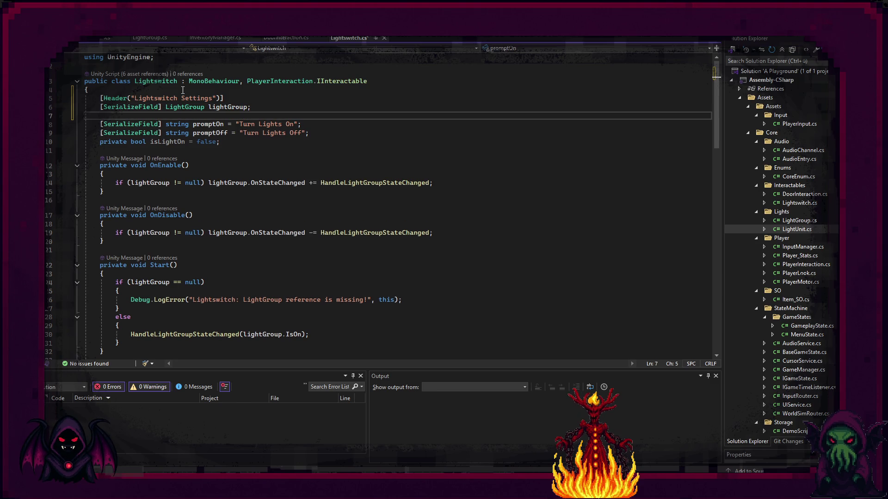
{"action": "type", "text": "[Header"}
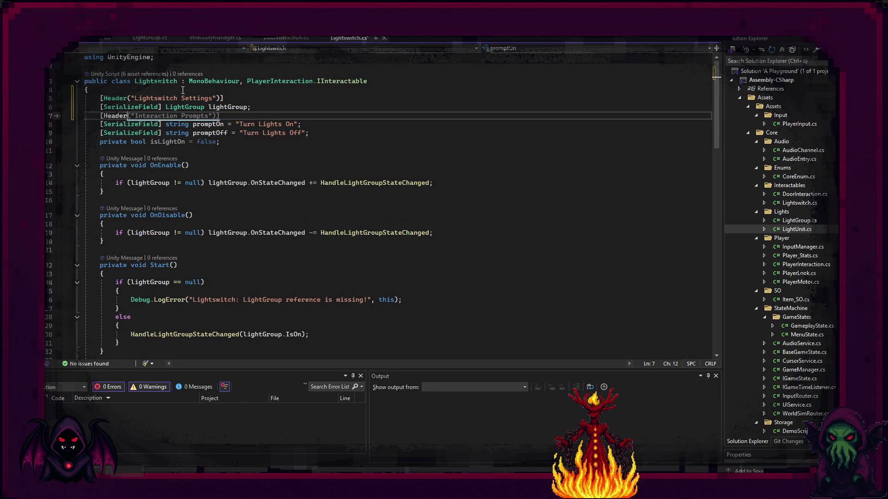
{"action": "key", "text": "Tab"}
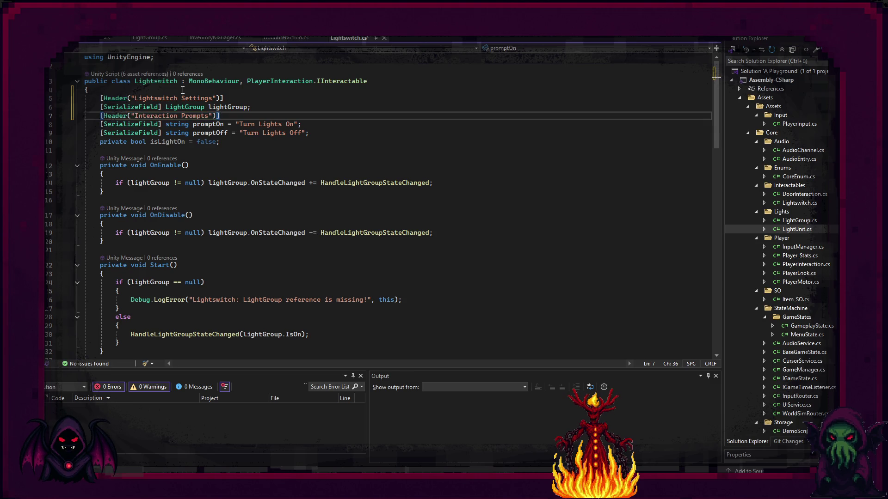
Select the unused isLightOn field line.
{"action": "key", "text": "Down"}
{"action": "key", "text": "Down"}
{"action": "key", "text": "Down"}
{"action": "key", "text": "Left"}
{"action": "key", "text": "Left"}
{"action": "key", "text": "Left"}
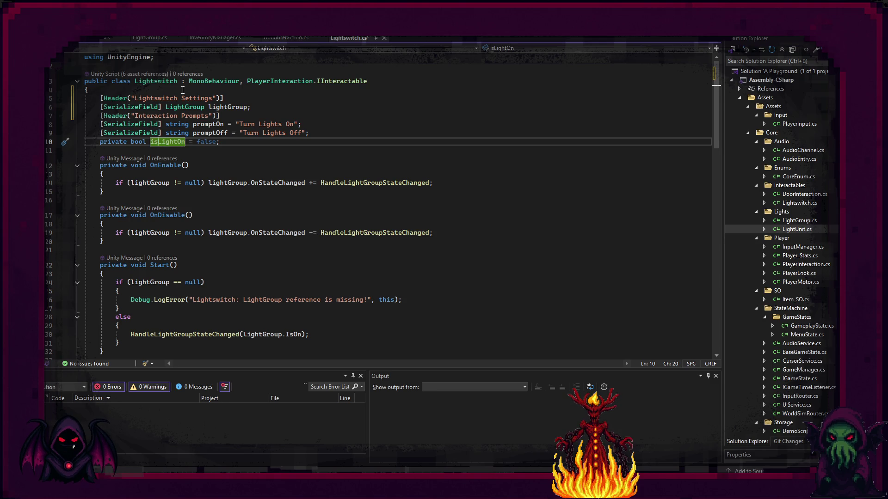
{"action": "mouse_move", "coordinate": [153, 105]}
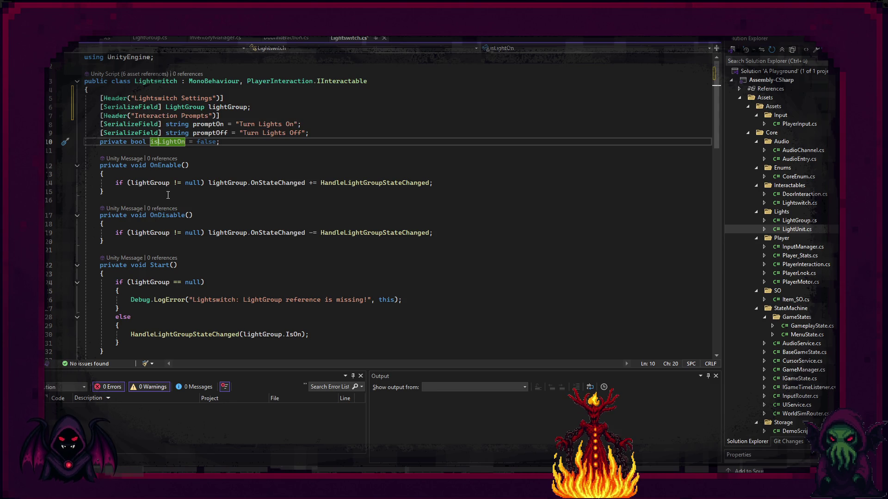
{"action": "left_click_drag", "start_coordinate": [329, 143], "coordinate": [330, 133]}
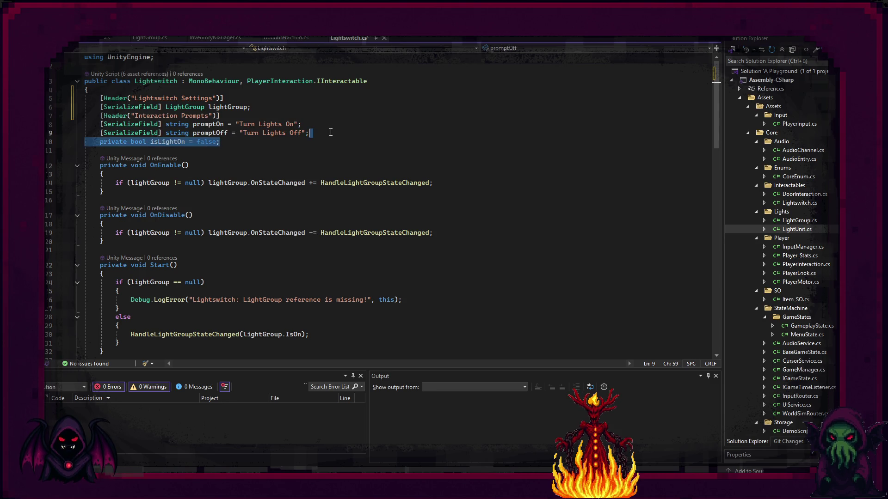
Delete the unused isLightOn field.
{"action": "key", "text": "Delete"}
{"action": "scroll", "coordinate": [229, 120], "scroll_direction": "down", "scroll_amount": 2}
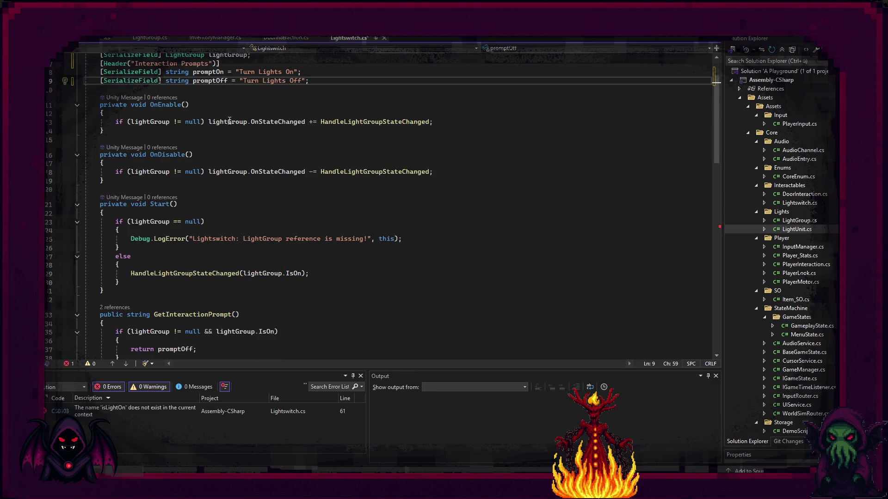
{"action": "mouse_move", "coordinate": [287, 120]}
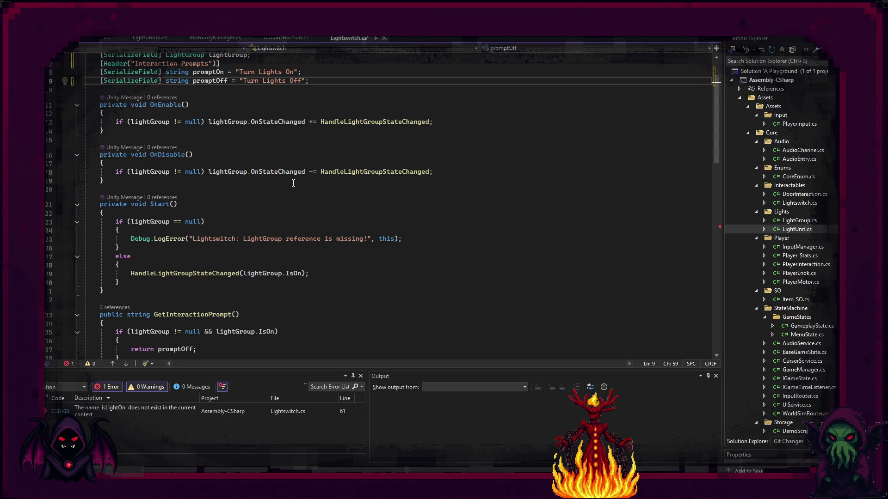
{"action": "mouse_move", "coordinate": [285, 171]}
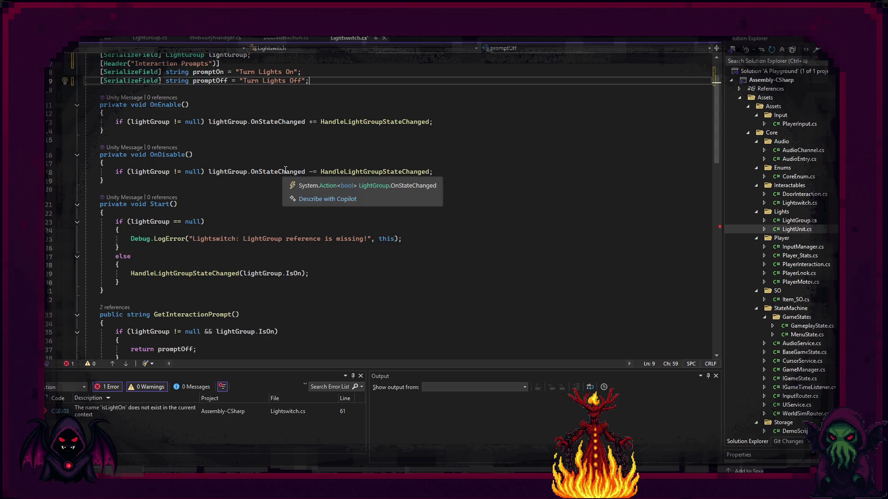
Simplify the OnEnable and OnDisable null checks to if (lightGroup).
{"action": "left_click", "coordinate": [188, 122]}
{"action": "left_click_drag", "start_coordinate": [171, 122], "coordinate": [201, 122]}
{"action": "key", "text": "BackSpace"}
{"action": "left_click", "coordinate": [200, 172]}
{"action": "left_click_drag", "start_coordinate": [201, 172], "coordinate": [171, 172]}
{"action": "key", "text": "BackSpace"}
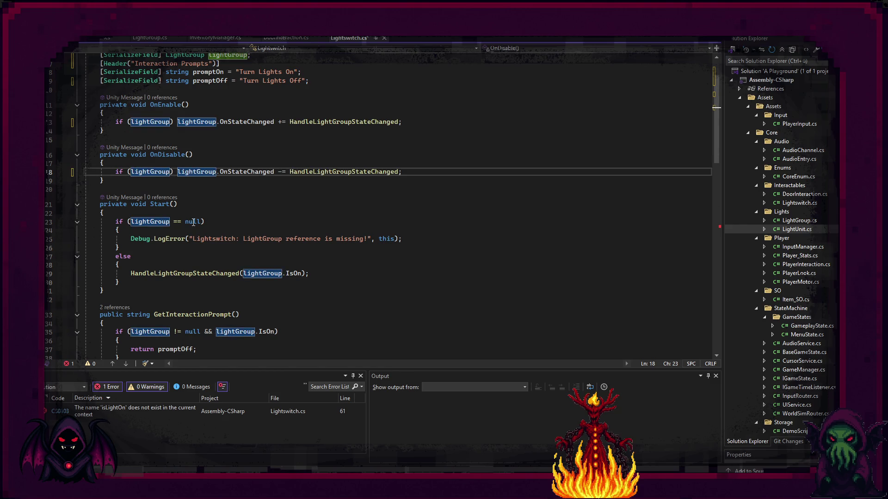
Change Start's null check to if (!lightGroup).
{"action": "scroll", "coordinate": [200, 228], "scroll_direction": "down", "scroll_amount": 1}
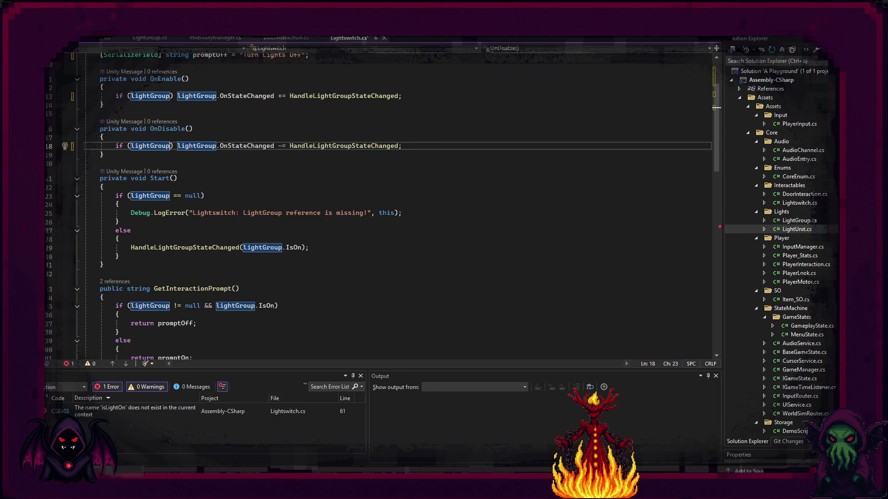
{"action": "left_click_drag", "start_coordinate": [204, 196], "coordinate": [171, 196]}
{"action": "key", "text": "BackSpace"}
{"action": "type", "text": ")"}
{"action": "key", "text": "ctrl+Left"}
{"action": "key", "text": "ctrl+Left"}
{"action": "type", "text": "!"}
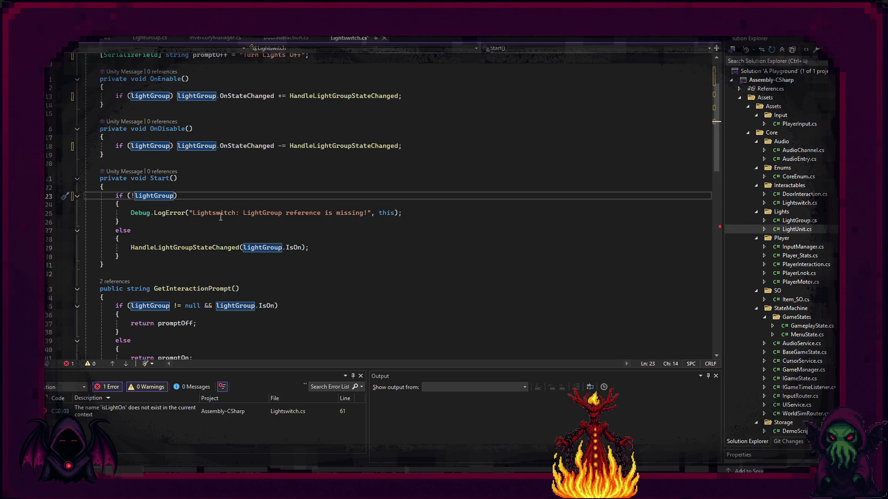
Add a return; after the LogError call in Start.
{"action": "left_click", "coordinate": [413, 214]}
{"action": "key", "text": "Return"}
{"action": "type", "text": "re"}
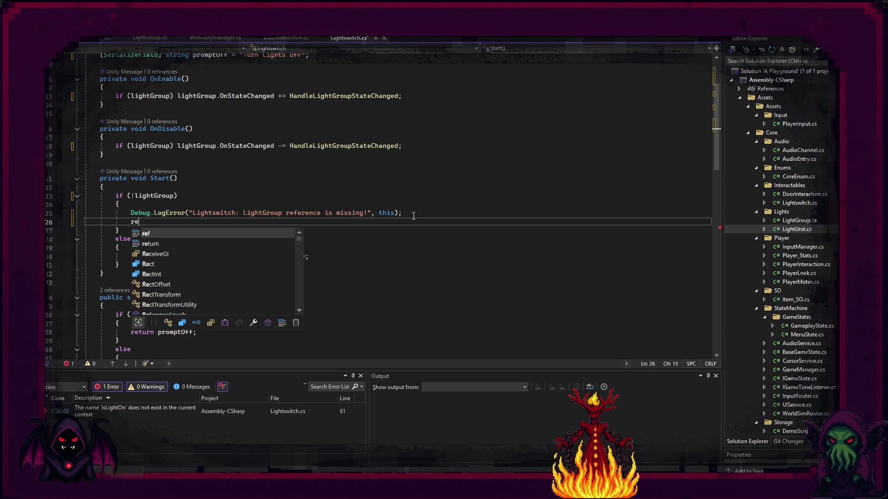
{"action": "key", "text": "Down"}
{"action": "key", "text": "Tab"}
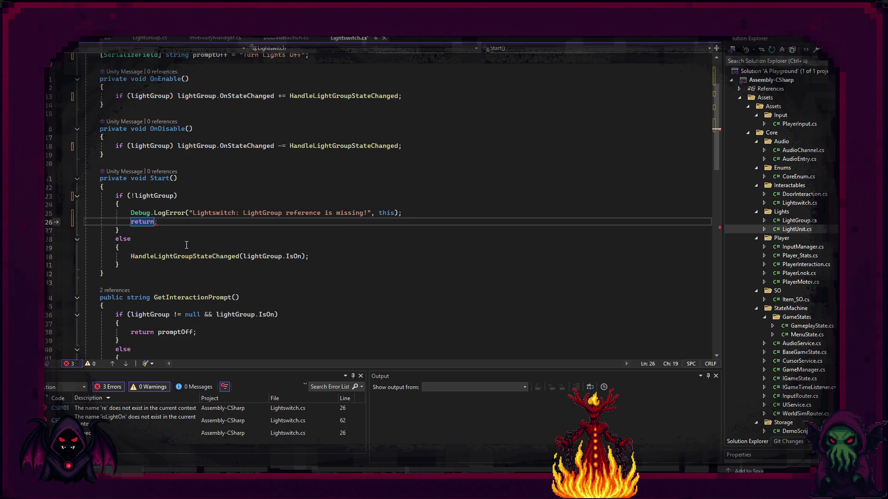
Remove Start's else and its braces, leaving HandleLightGroupStateChanged unindented.
{"action": "scroll", "coordinate": [176, 241], "scroll_direction": "down", "scroll_amount": 1}
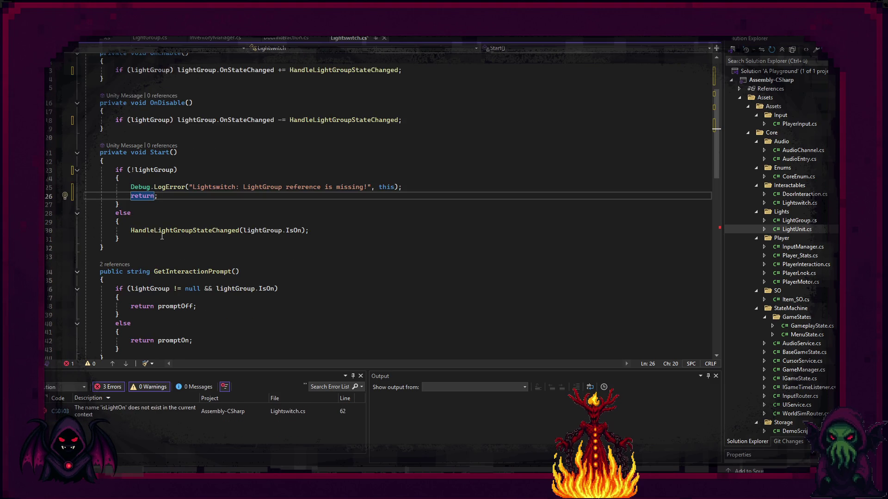
{"action": "left_click", "coordinate": [123, 221]}
{"action": "key", "text": "shift+Up"}
{"action": "key", "text": "shift+Up"}
{"action": "key", "text": "Delete"}
{"action": "left_click", "coordinate": [128, 217]}
{"action": "key", "text": "BackSpace"}
{"action": "left_click", "coordinate": [132, 214]}
{"action": "key", "text": "BackSpace"}
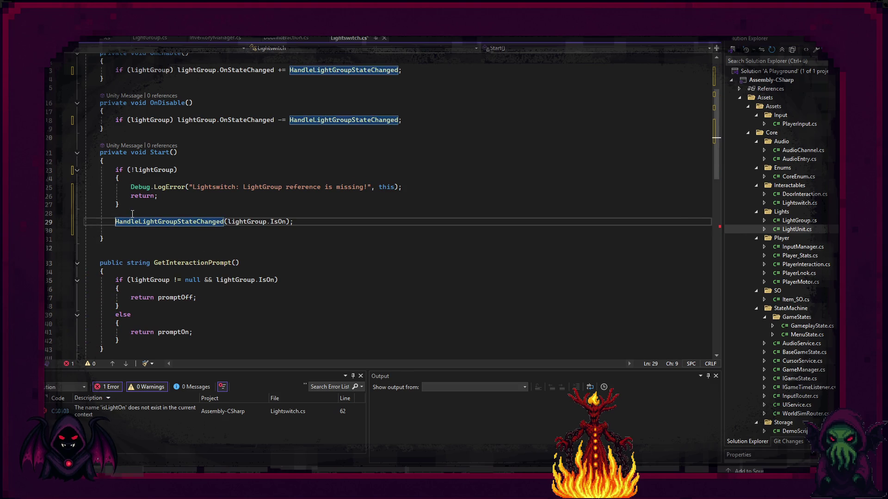
Tidy Start's blank lines around the if block and HandleLightGroupStateChanged call.
{"action": "left_click", "coordinate": [135, 205]}
{"action": "key", "text": "Return"}
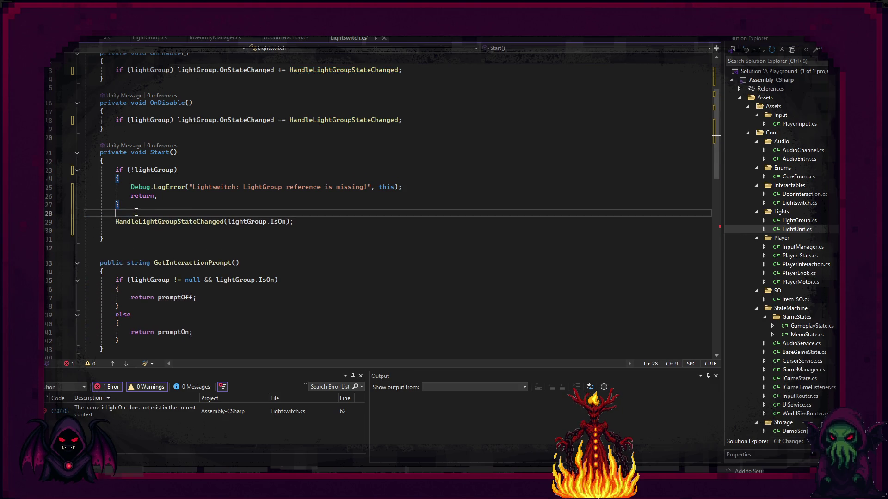
{"action": "left_click", "coordinate": [319, 228]}
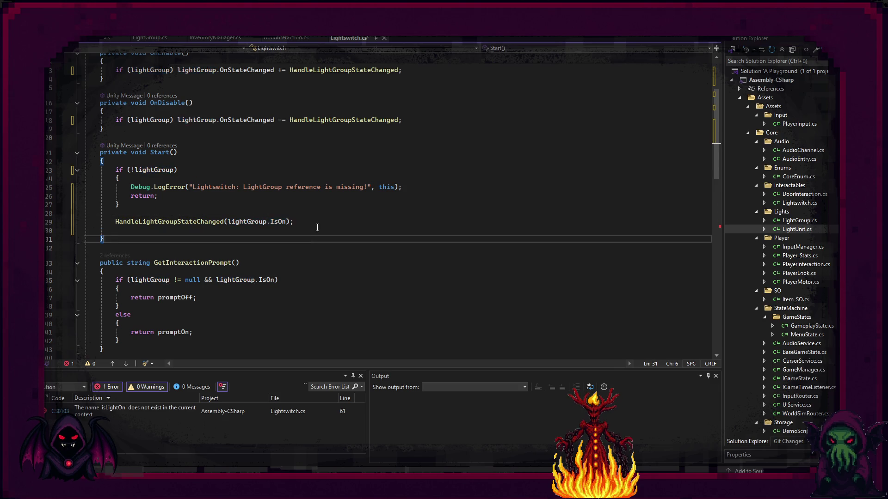
{"action": "key", "text": "BackSpace"}
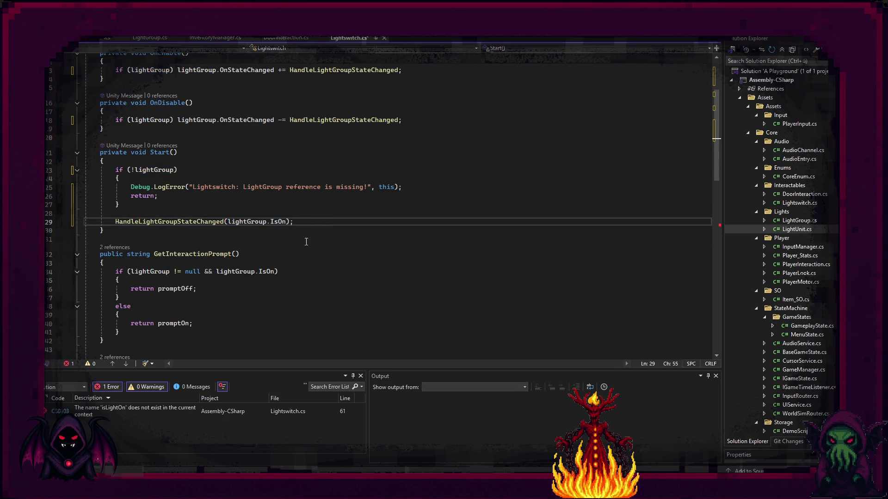
{"action": "scroll", "coordinate": [312, 255], "scroll_direction": "down", "scroll_amount": 1}
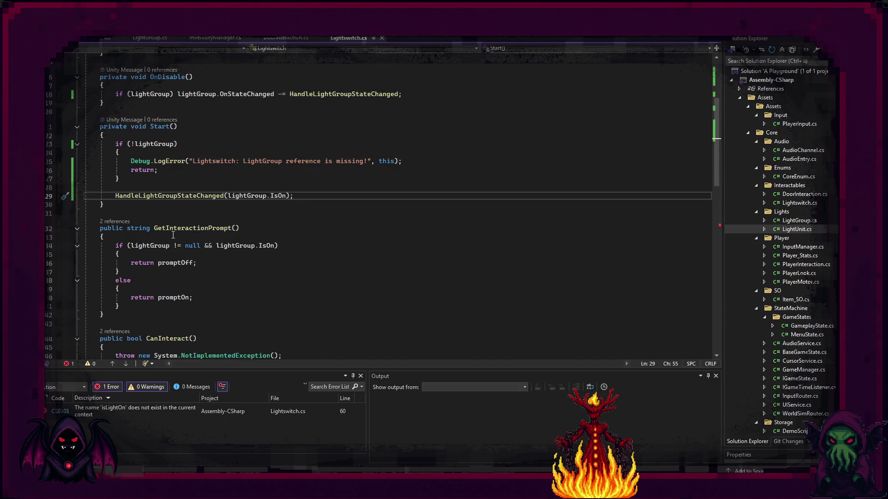
Replace CanInteract's NotImplementedException throw with 'return lightGroup != null;'.
{"action": "scroll", "coordinate": [173, 235], "scroll_direction": "down", "scroll_amount": 3}
{"action": "left_click_drag", "start_coordinate": [295, 279], "coordinate": [108, 278]}
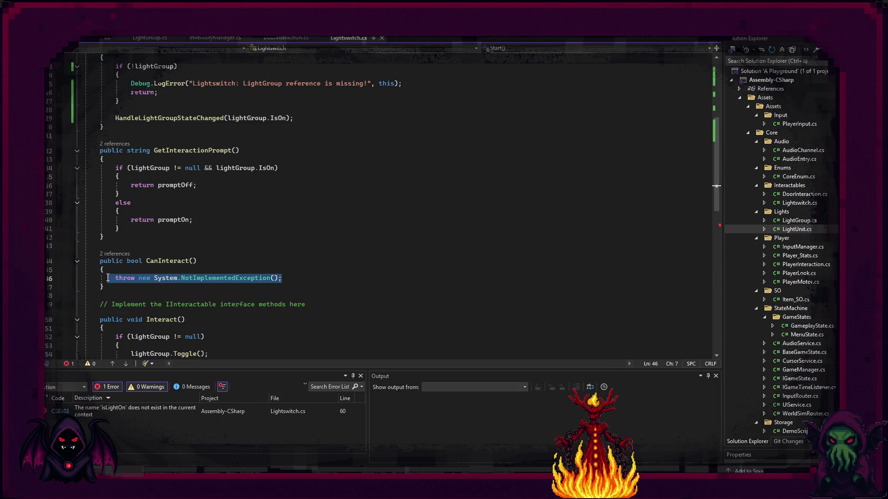
{"action": "type", "text": "re"}
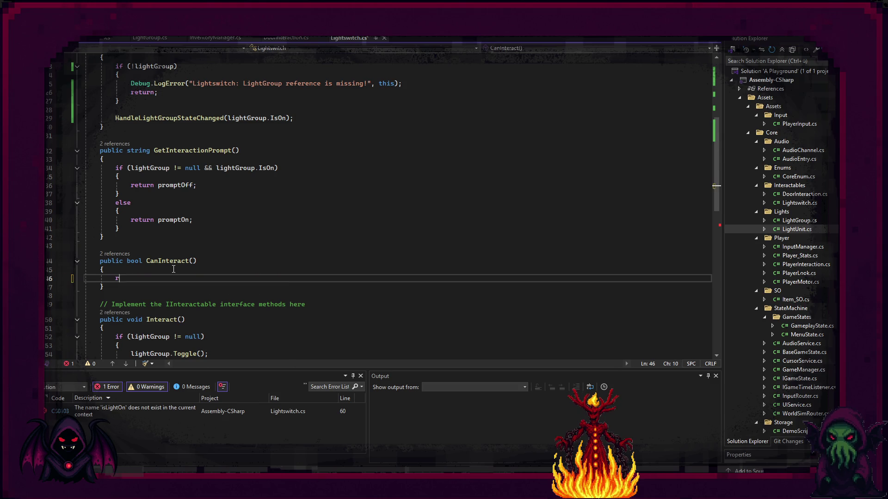
{"action": "key", "text": "Tab"}
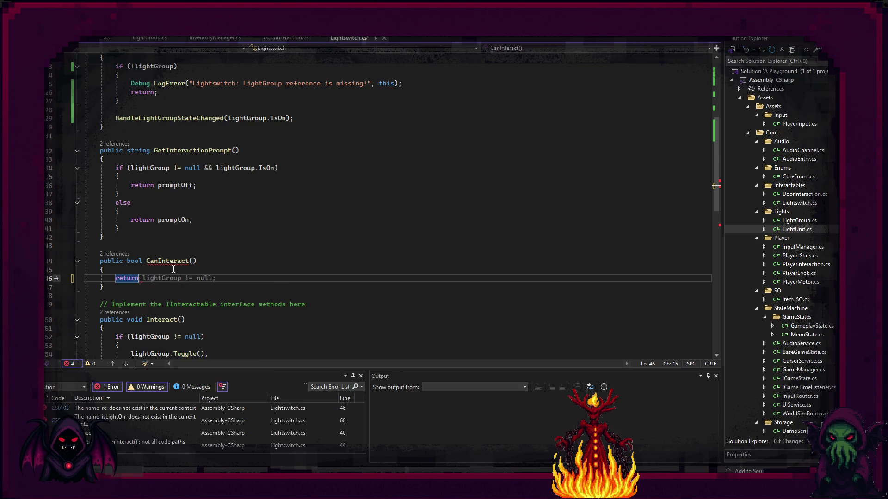
{"action": "scroll", "coordinate": [180, 266], "scroll_direction": "down", "scroll_amount": 3}
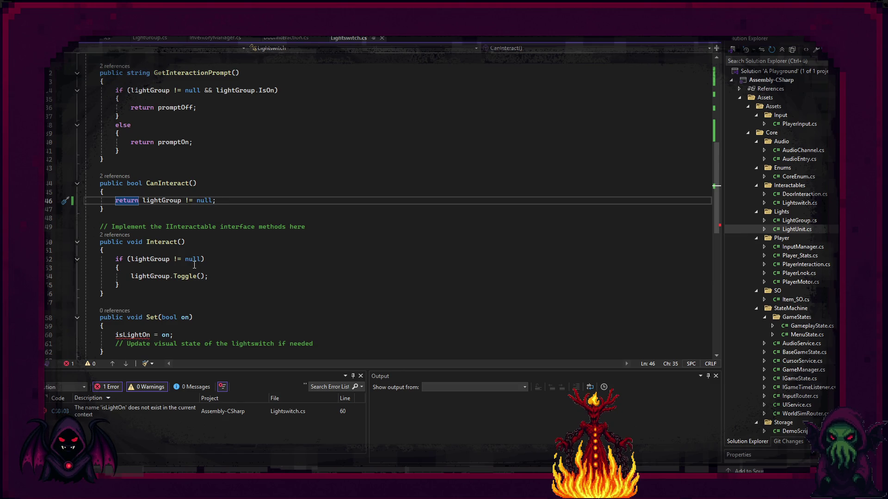
{"action": "scroll", "coordinate": [195, 265], "scroll_direction": "down", "scroll_amount": 1}
{"action": "scroll", "coordinate": [195, 265], "scroll_direction": "down", "scroll_amount": 1}
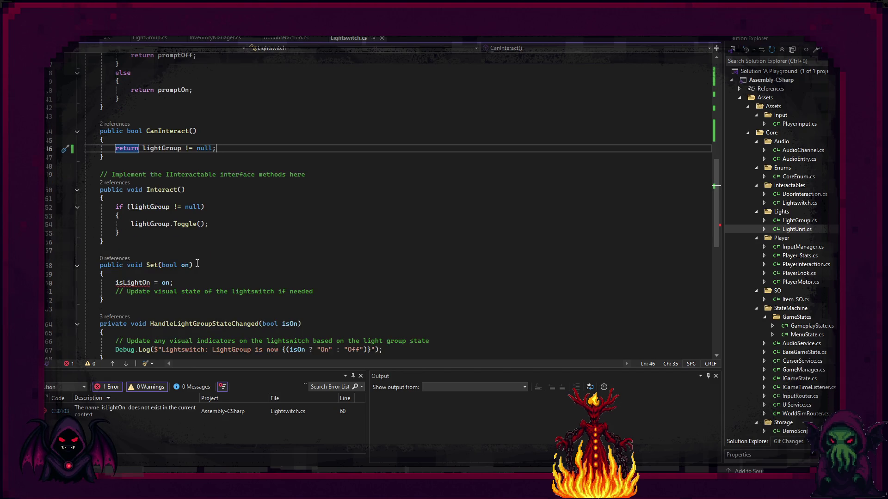
{"action": "scroll", "coordinate": [197, 264], "scroll_direction": "up", "scroll_amount": 3}
{"action": "scroll", "coordinate": [197, 263], "scroll_direction": "up", "scroll_amount": 1}
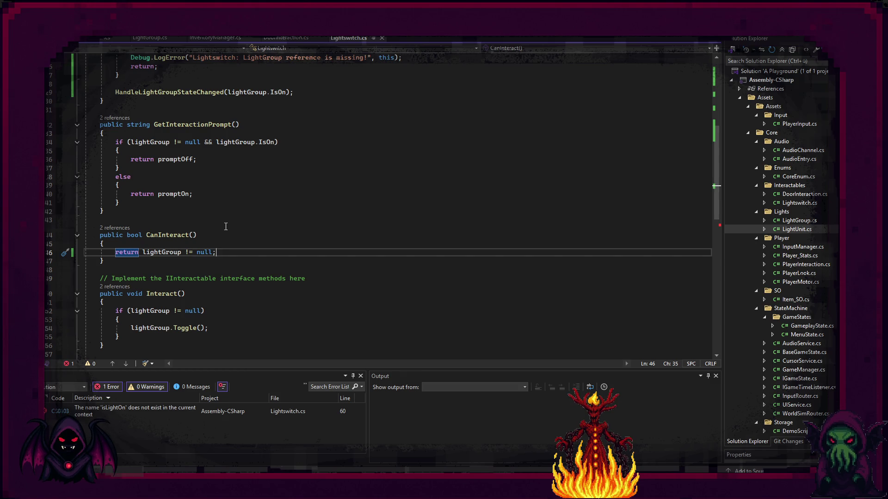
Replace GetInteractionPrompt's if/else with 'if (!lightGroup) return "";'.
{"action": "left_click_drag", "start_coordinate": [142, 194], "coordinate": [115, 142]}
{"action": "left_click_drag", "start_coordinate": [120, 203], "coordinate": [115, 144]}
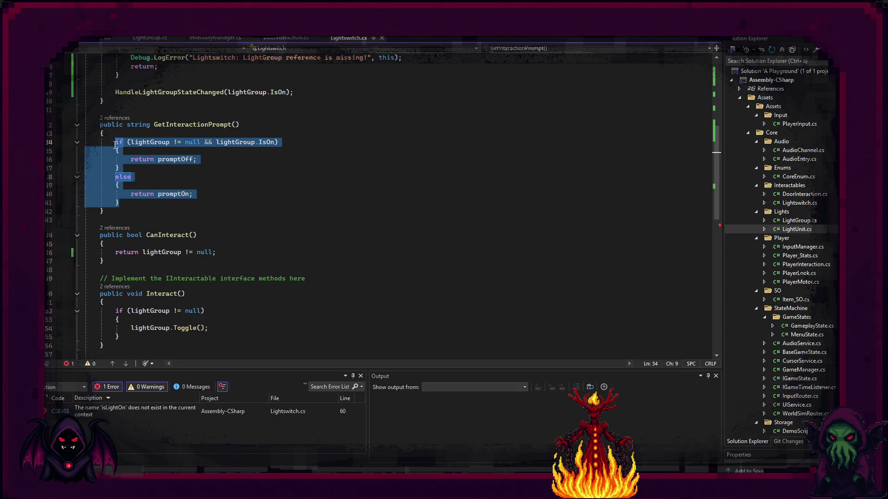
{"action": "key", "text": "BackSpace"}
{"action": "type", "text": "if("}
{"action": "type", "text": "lu"}
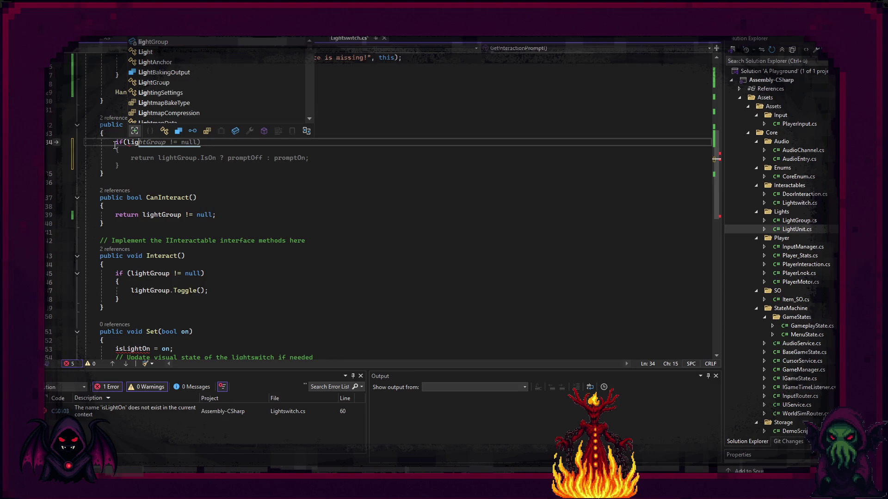
{"action": "key", "text": "Tab"}
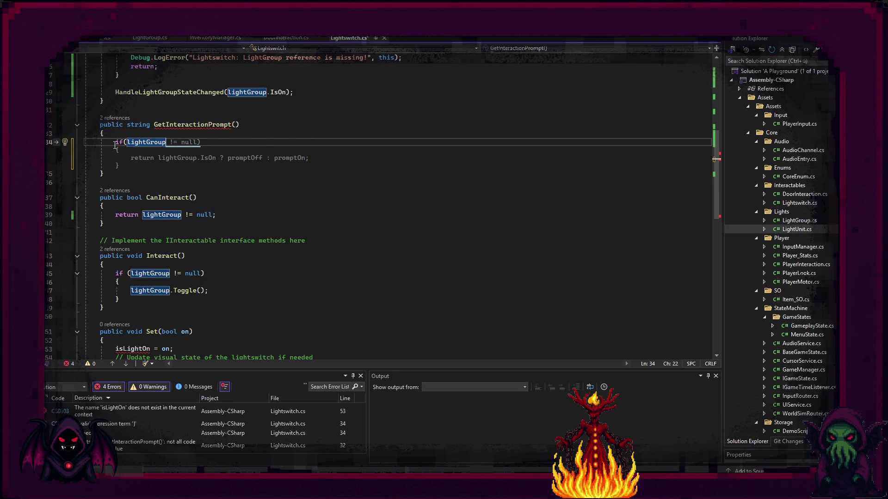
{"action": "double_click", "coordinate": [119, 142]}
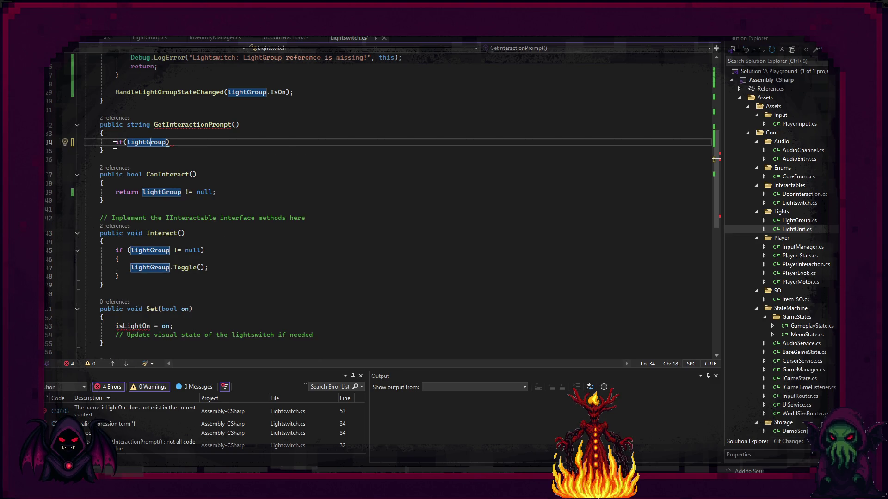
{"action": "type", "text": "!"}
{"action": "key", "text": "End"}
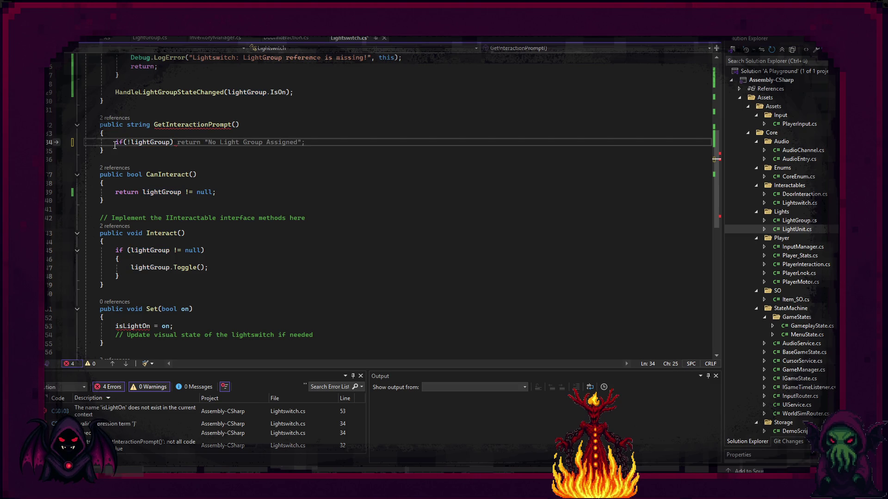
{"action": "type", "text": "return \"\""}
{"action": "type", "text": ";"}
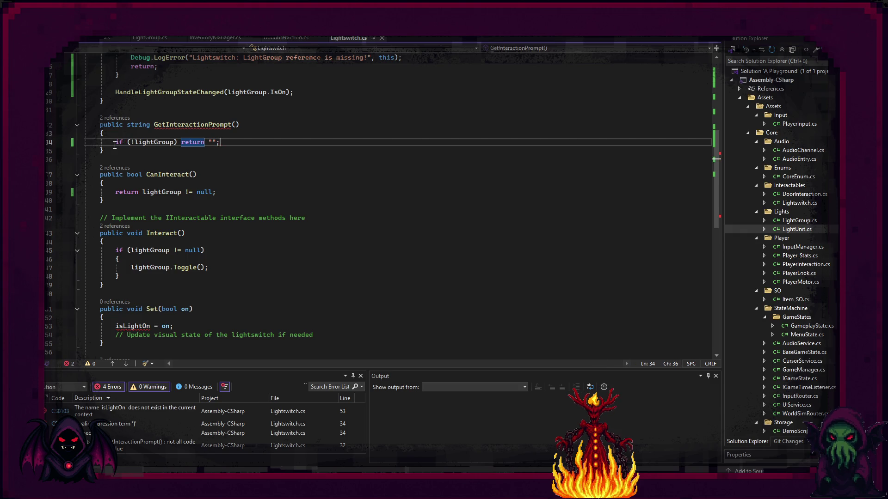
Add the return line 'lightGroup.IsOn ? promptOff : promptOn' and save the script.
{"action": "key", "text": "Return"}
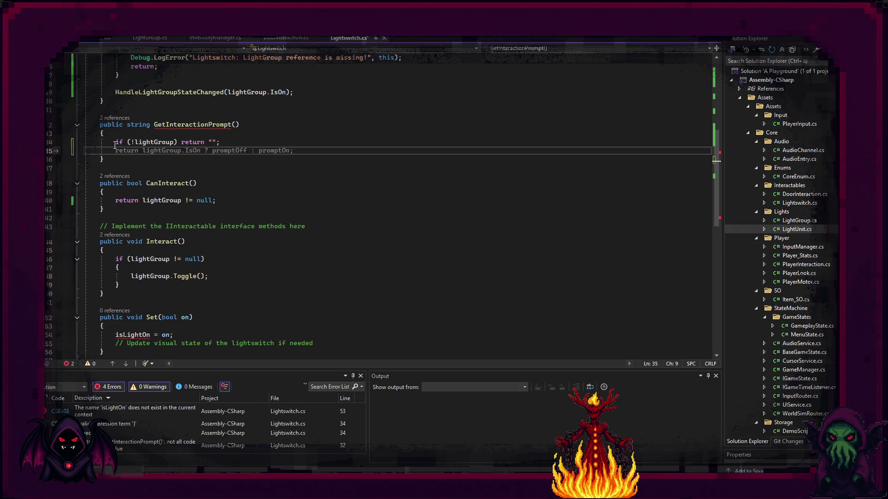
{"action": "key", "text": "Tab"}
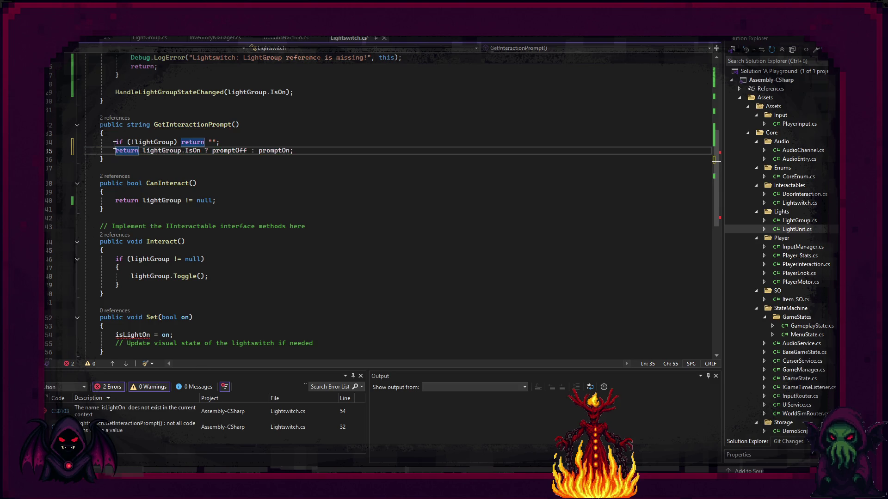
{"action": "key", "text": "ctrl+s"}
{"action": "scroll", "coordinate": [115, 145], "scroll_direction": "down", "scroll_amount": 1}
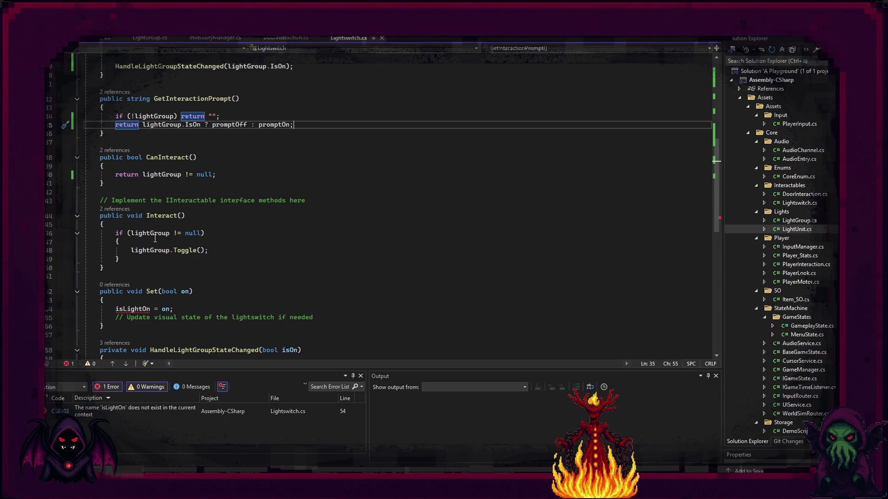
Rewrite Interact as 'if (!lightGroup) return;' followed by lightGroup.Toggle().
{"action": "left_click_drag", "start_coordinate": [167, 259], "coordinate": [115, 234]}
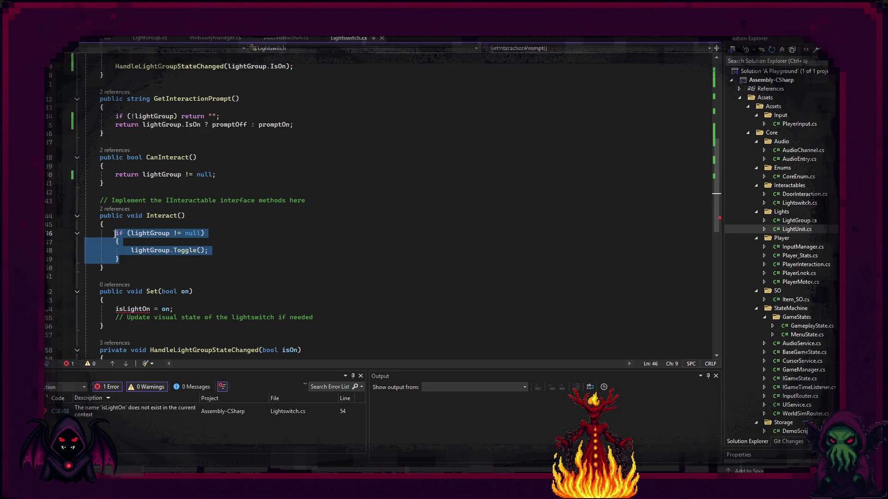
{"action": "key", "text": "Delete"}
{"action": "type", "text": "f("}
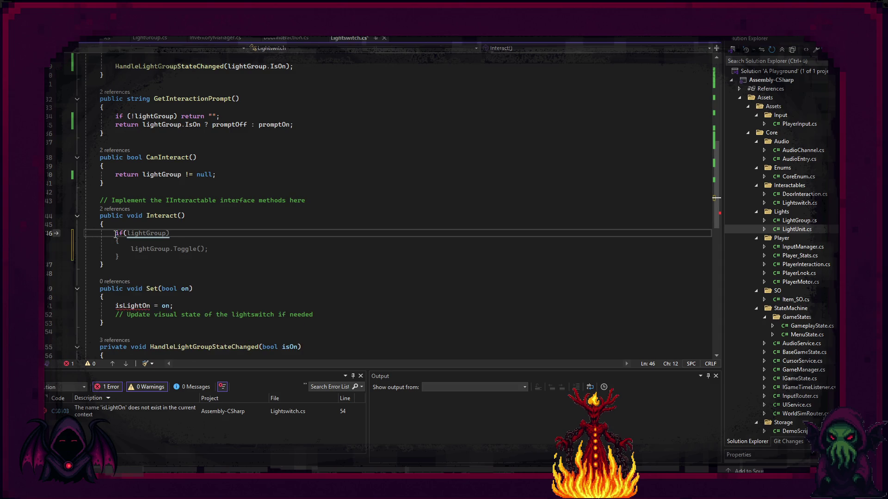
{"action": "type", "text": "!lightGroup"}
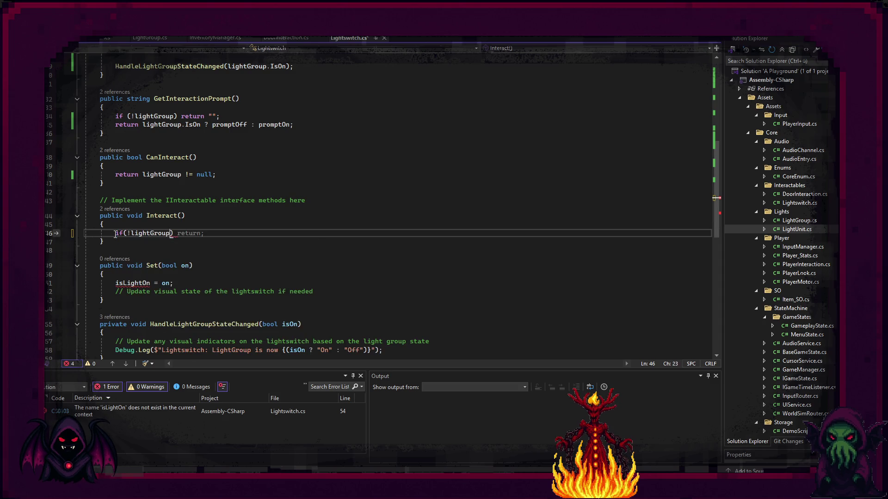
{"action": "key", "text": "Tab"}
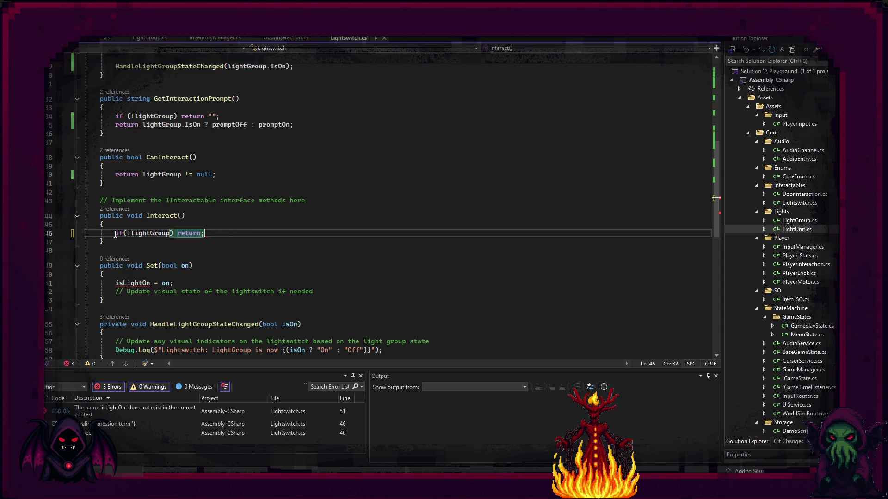
{"action": "key", "text": "Return"}
{"action": "key", "text": "Tab"}
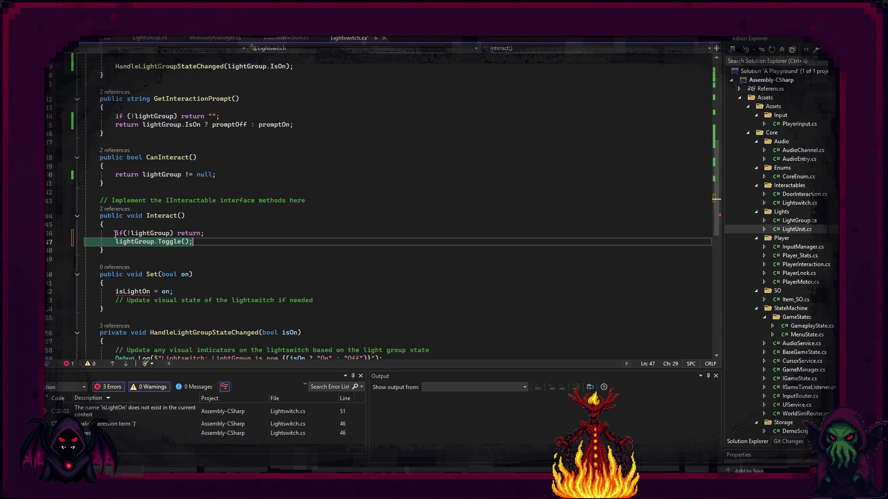
{"action": "scroll", "coordinate": [214, 272], "scroll_direction": "down", "scroll_amount": 2}
Delete the unused Set(bool on) method and the placeholder comment.
{"action": "left_click_drag", "start_coordinate": [104, 257], "coordinate": [131, 203]}
{"action": "key", "text": "BackSpace"}
{"action": "key", "text": "BackSpace"}
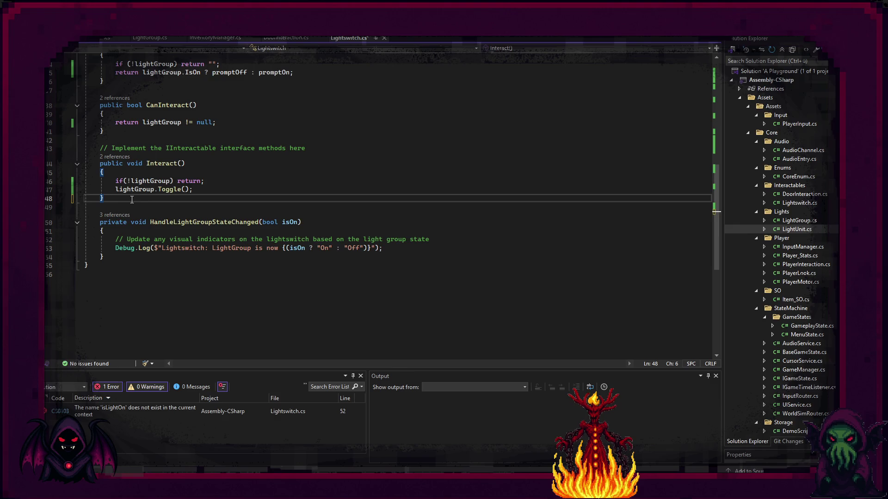
{"action": "left_click", "coordinate": [448, 239]}
{"action": "key", "text": "shift+Up"}
{"action": "key", "text": "BackSpace"}
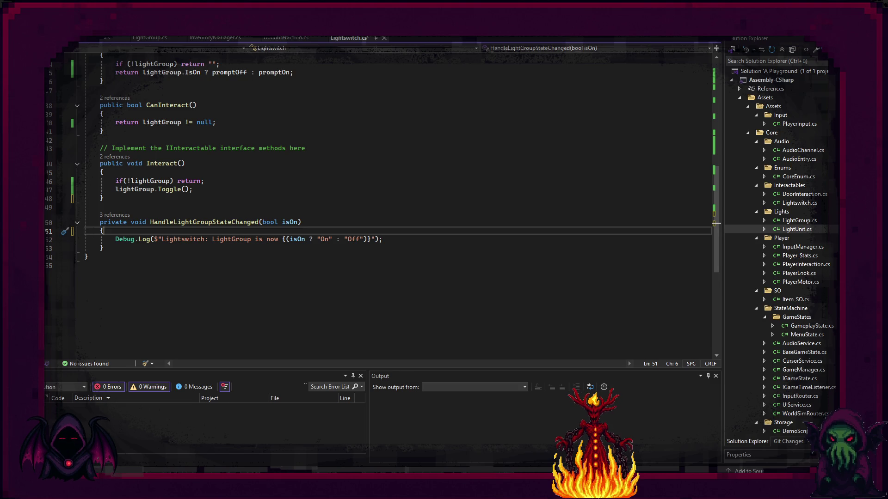
Save Lightswitch.cs and return to the Unity Editor.
{"action": "left_click", "coordinate": [582, 304]}
{"action": "key", "text": "ctrl+s"}
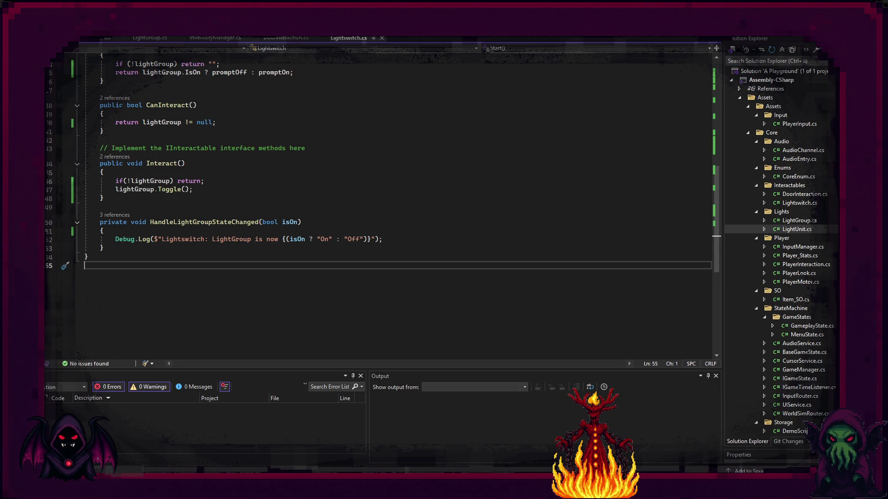
{"action": "left_click", "coordinate": [537, 439]}
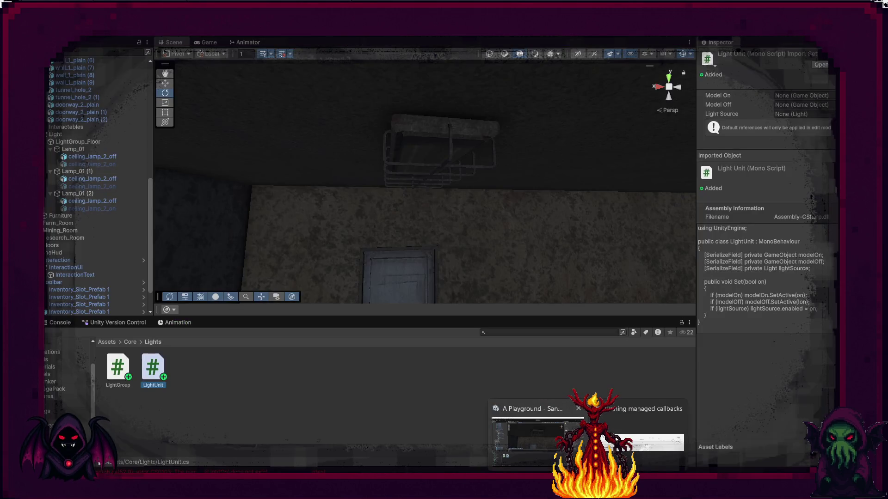
Add a Light Unit component to Lamp_01 and its two copies together.
{"action": "key", "text": "alt+Tab"}
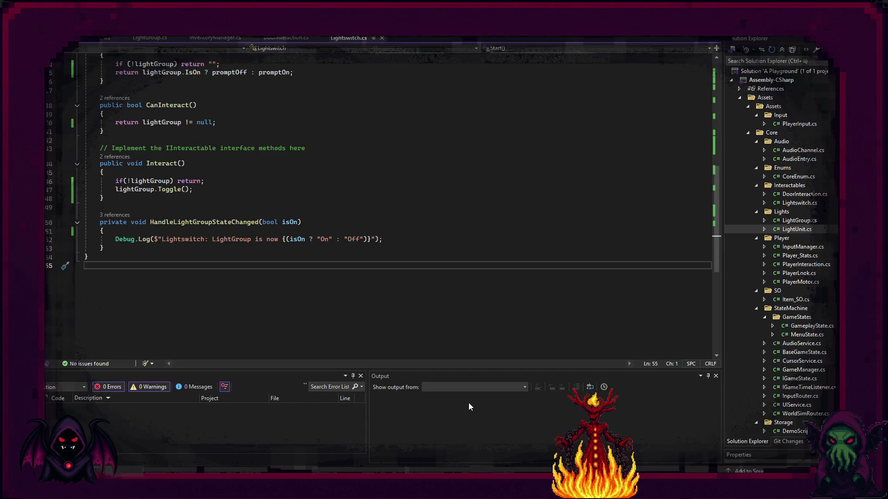
{"action": "key", "text": "alt+Tab"}
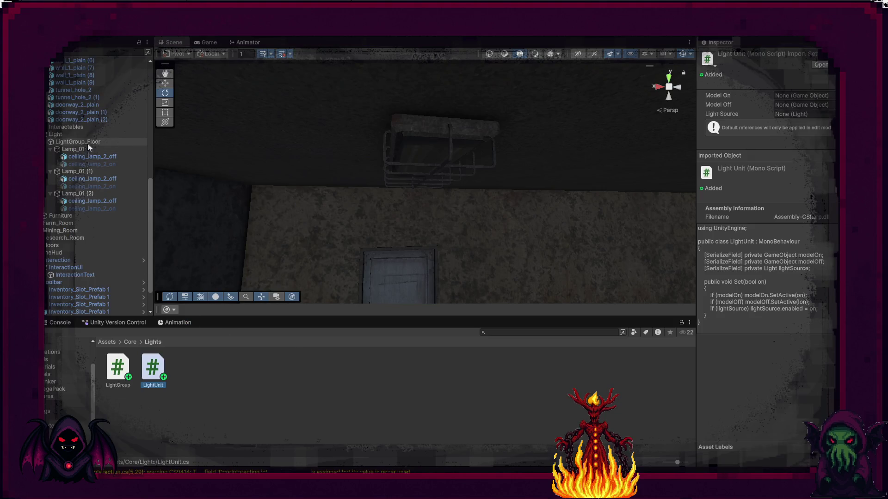
{"action": "left_click", "coordinate": [86, 143]}
{"action": "left_click", "coordinate": [779, 170]}
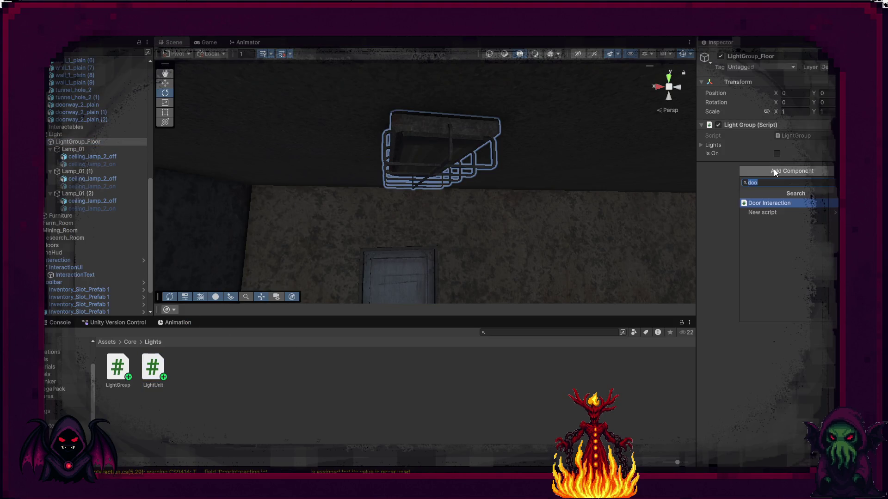
{"action": "key", "text": "Escape"}
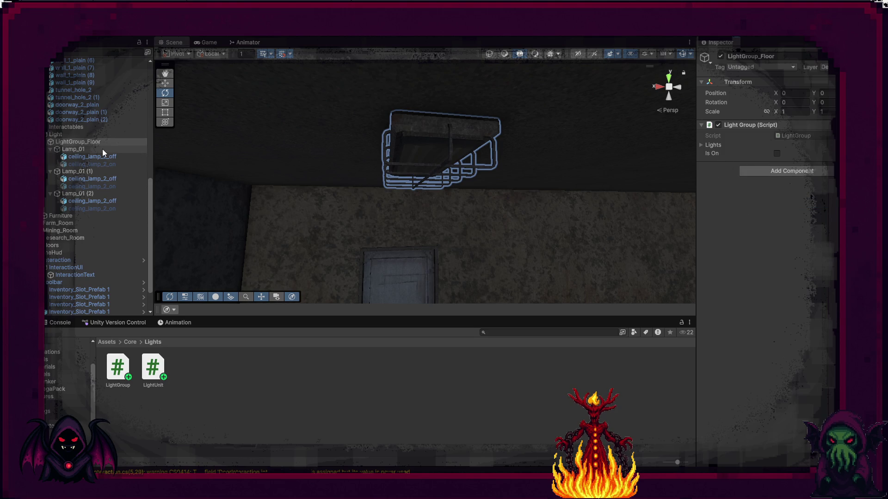
{"action": "left_click", "coordinate": [95, 149]}
{"action": "left_click", "coordinate": [93, 172], "text": "ctrl"}
{"action": "left_click", "coordinate": [92, 194], "text": "ctrl"}
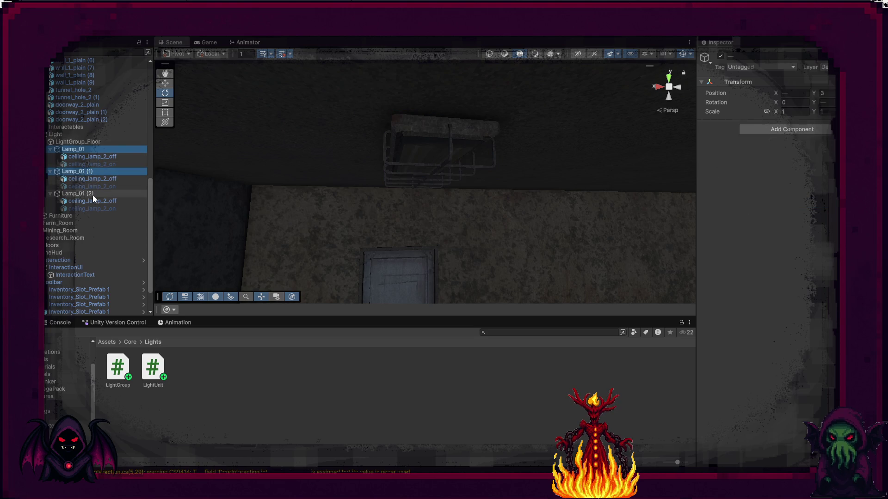
{"action": "left_click", "coordinate": [819, 127]}
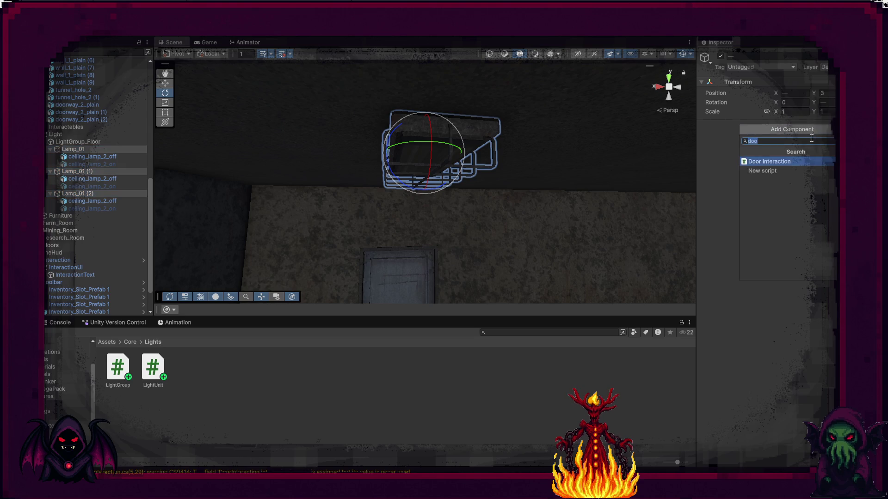
{"action": "type", "text": "light"}
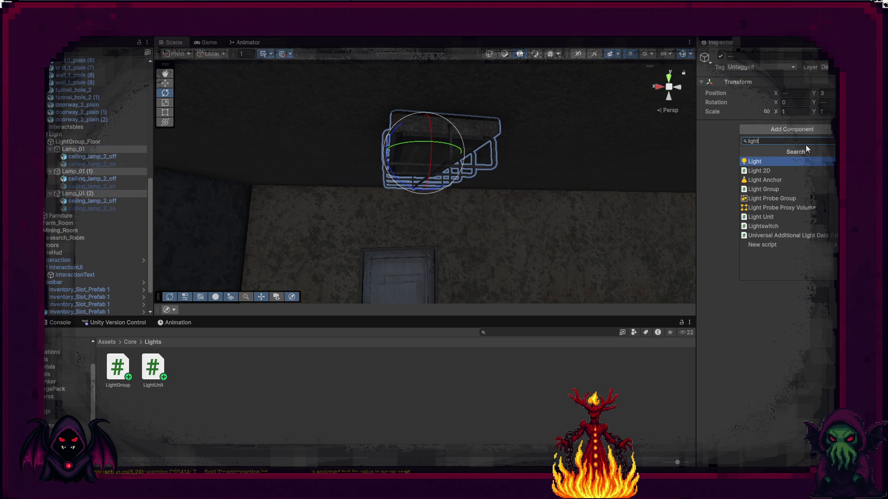
{"action": "key", "text": "Down"}
{"action": "key", "text": "Down"}
{"action": "key", "text": "Down"}
{"action": "key", "text": "Down"}
{"action": "key", "text": "Down"}
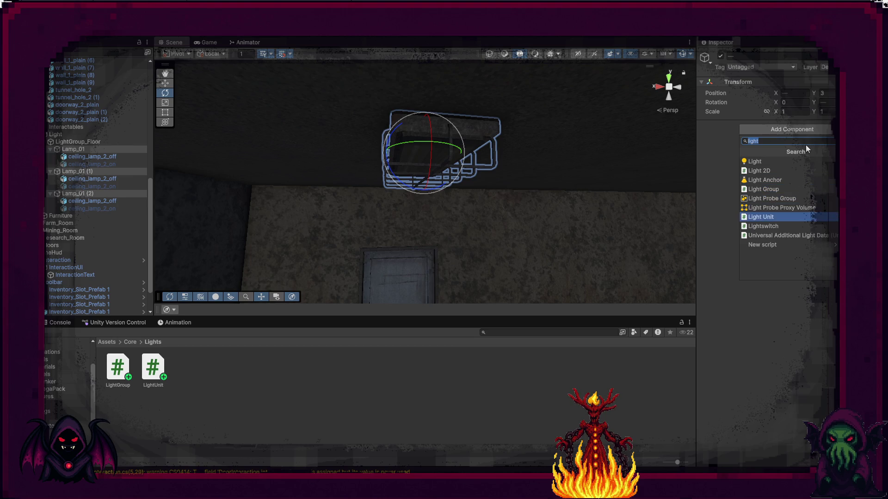
{"action": "key", "text": "Return"}
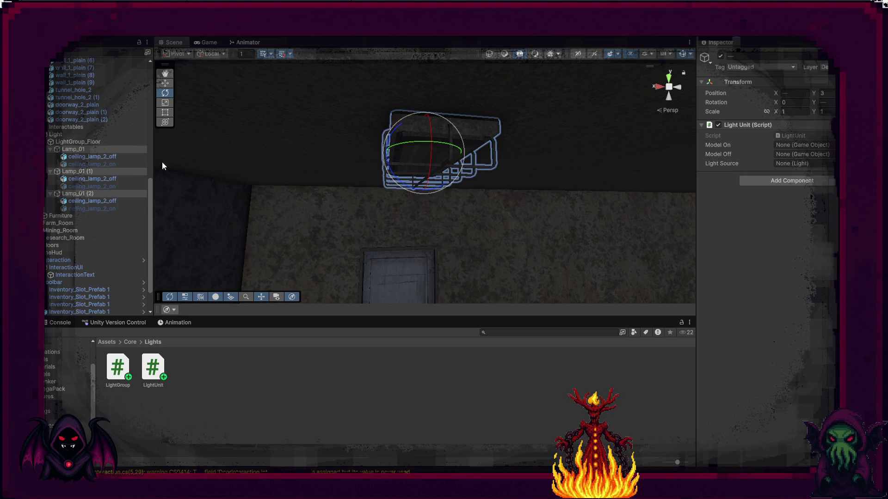
Set Lamp_01's Model On to ceiling_lamp_2_on and Model Off to ceiling_lamp_2_off.
{"action": "left_click", "coordinate": [76, 149]}
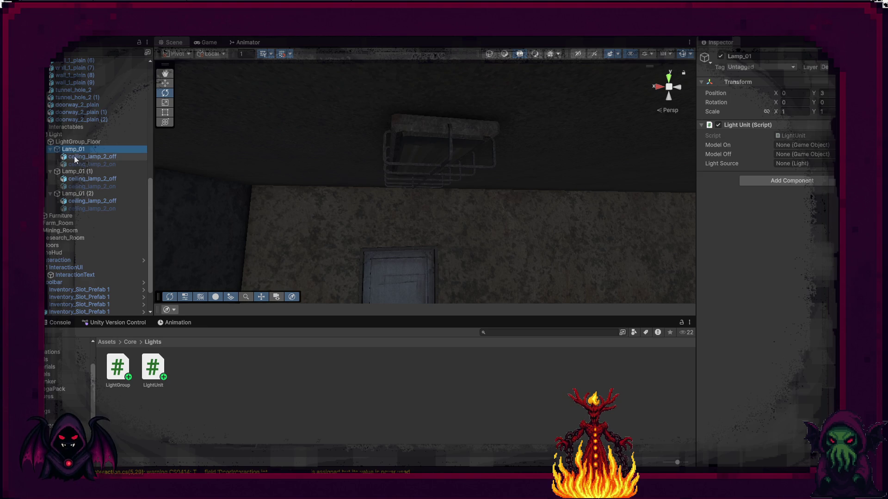
{"action": "mouse_move", "coordinate": [74, 156]}
{"action": "left_mouse_down"}
{"action": "mouse_move", "coordinate": [168, 173]}
{"action": "mouse_move", "coordinate": [786, 145]}
{"action": "left_mouse_up"}
{"action": "mouse_move", "coordinate": [103, 158]}
{"action": "left_mouse_down"}
{"action": "mouse_move", "coordinate": [759, 162]}
{"action": "mouse_move", "coordinate": [796, 154]}
{"action": "left_mouse_up"}
{"action": "mouse_move", "coordinate": [92, 164]}
{"action": "left_mouse_down"}
{"action": "mouse_move", "coordinate": [383, 174]}
{"action": "mouse_move", "coordinate": [807, 144]}
{"action": "left_mouse_up"}
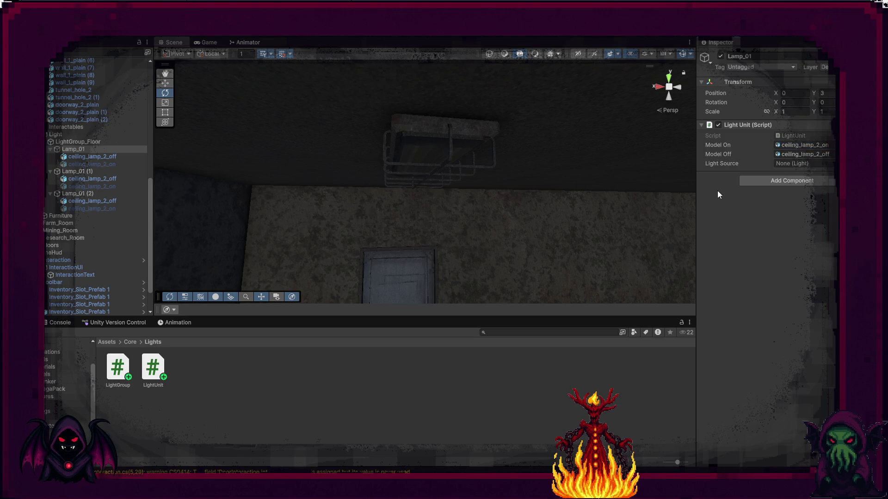
Create a Spot Light under Lamp_01 from the Hierarchy's Light menu.
{"action": "right_click", "coordinate": [89, 149]}
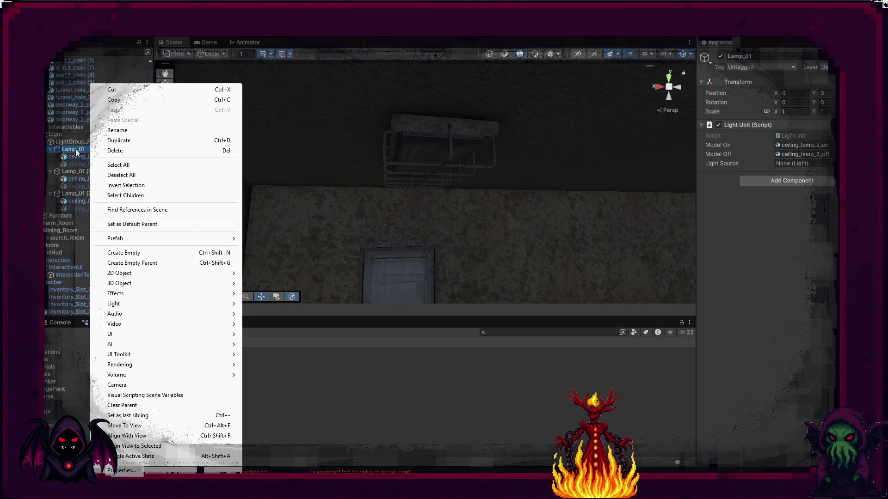
{"action": "left_click", "coordinate": [74, 152]}
{"action": "double_click", "coordinate": [74, 152]}
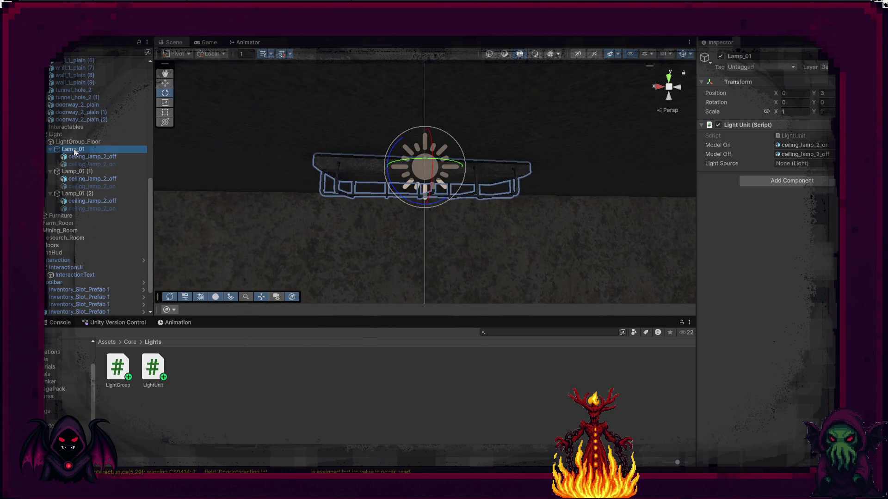
{"action": "right_click", "coordinate": [74, 150]}
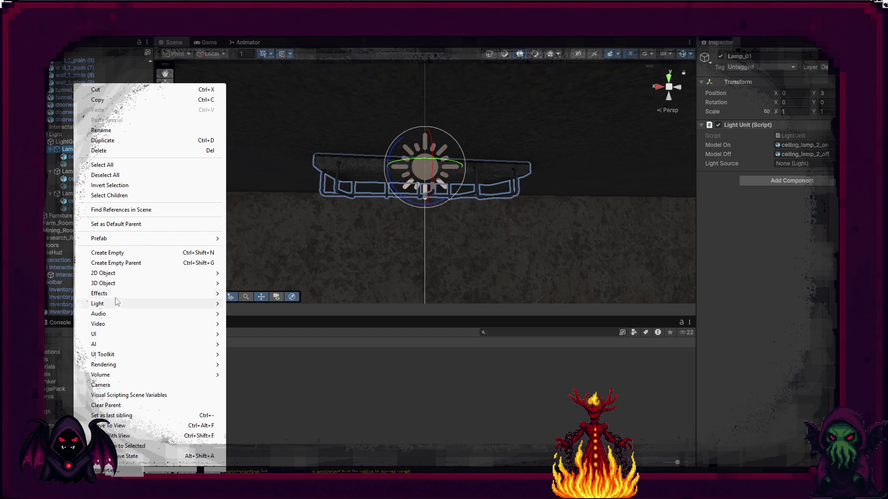
{"action": "mouse_move", "coordinate": [114, 304]}
{"action": "left_click", "coordinate": [276, 324]}
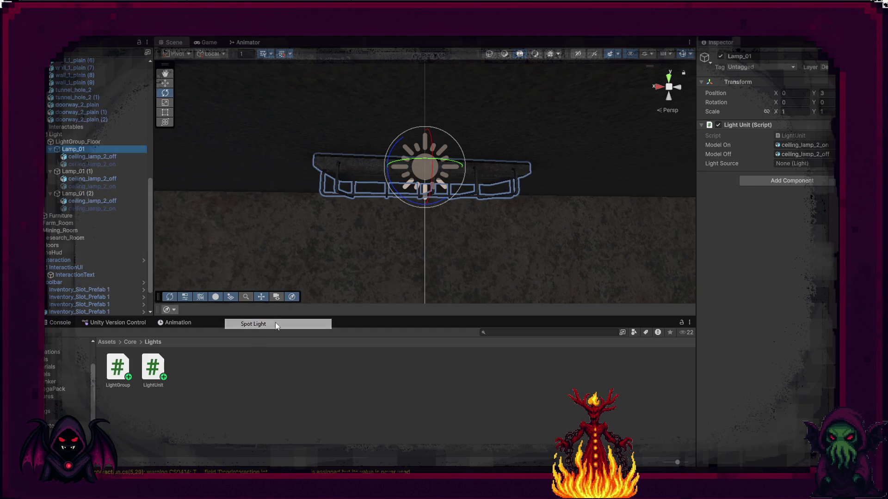
{"action": "mouse_move", "coordinate": [508, 174]}
{"action": "left_mouse_down"}
{"action": "mouse_move", "coordinate": [685, 203]}
{"action": "mouse_move", "coordinate": [801, 279]}
{"action": "mouse_move", "coordinate": [693, 216]}
{"action": "left_mouse_up"}
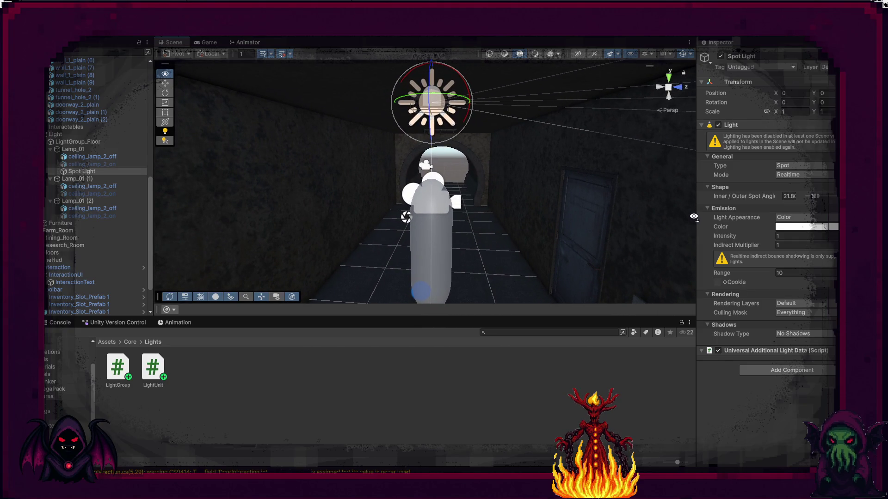
Enable post processing and always refresh in the Scene view effects.
{"action": "left_click_drag", "start_coordinate": [693, 217], "coordinate": [686, 132]}
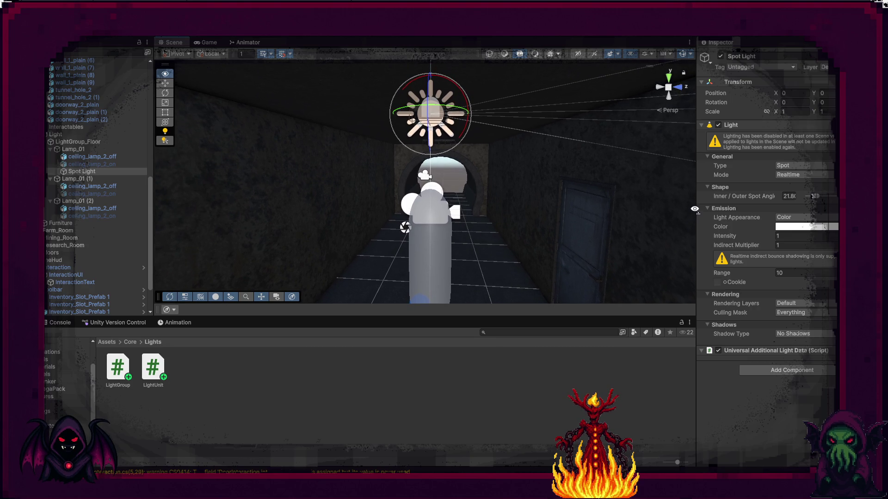
{"action": "left_click", "coordinate": [618, 54]}
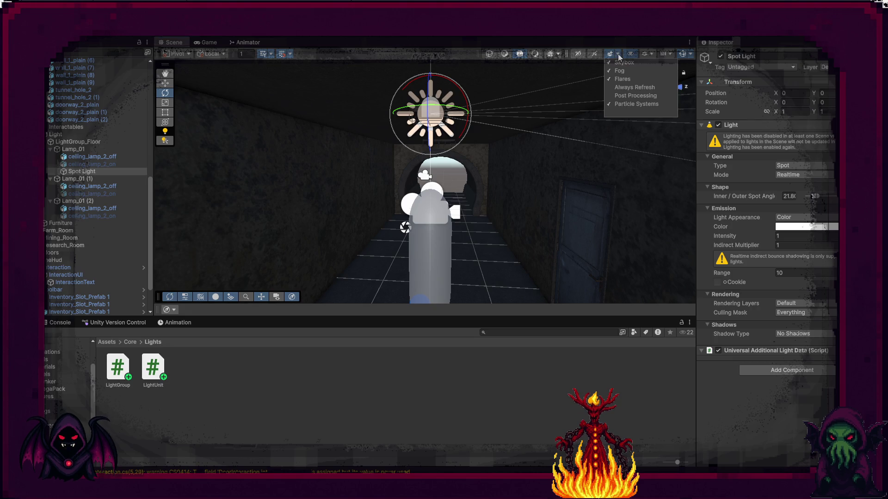
{"action": "left_click", "coordinate": [620, 96]}
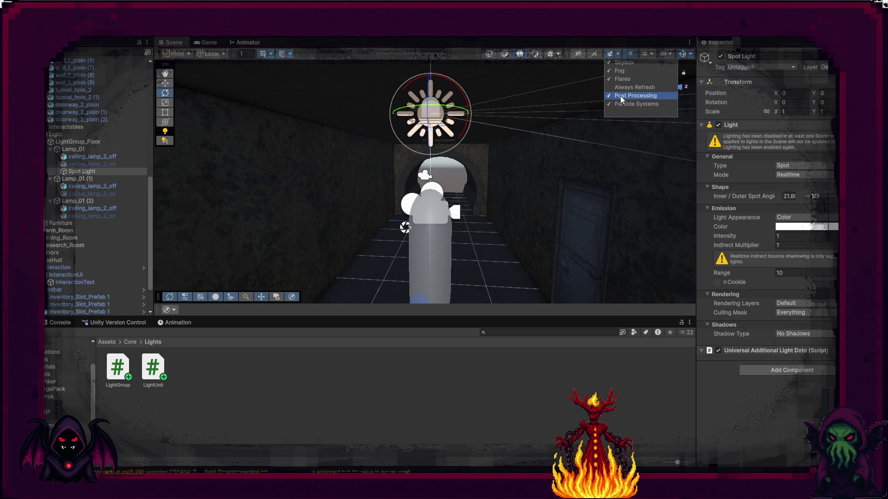
{"action": "left_click", "coordinate": [623, 88]}
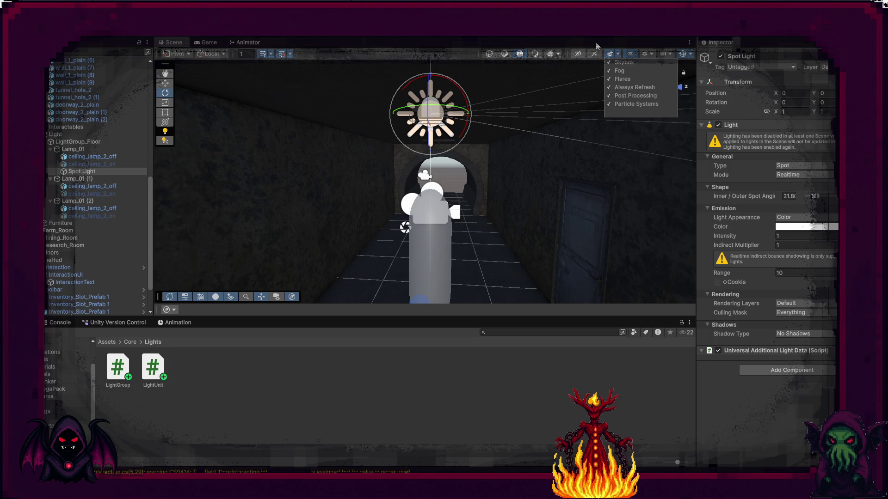
{"action": "left_click", "coordinate": [654, 57]}
{"action": "left_click", "coordinate": [653, 53]}
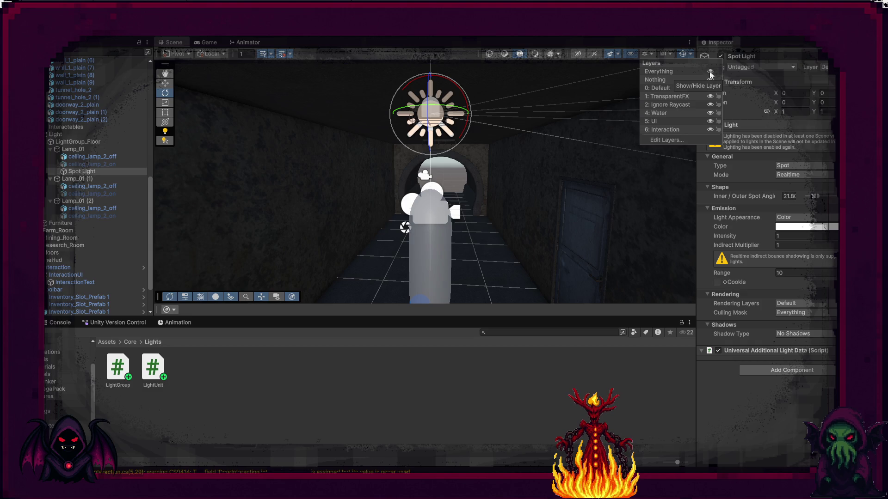
{"action": "left_click", "coordinate": [618, 53]}
{"action": "left_click", "coordinate": [618, 54]}
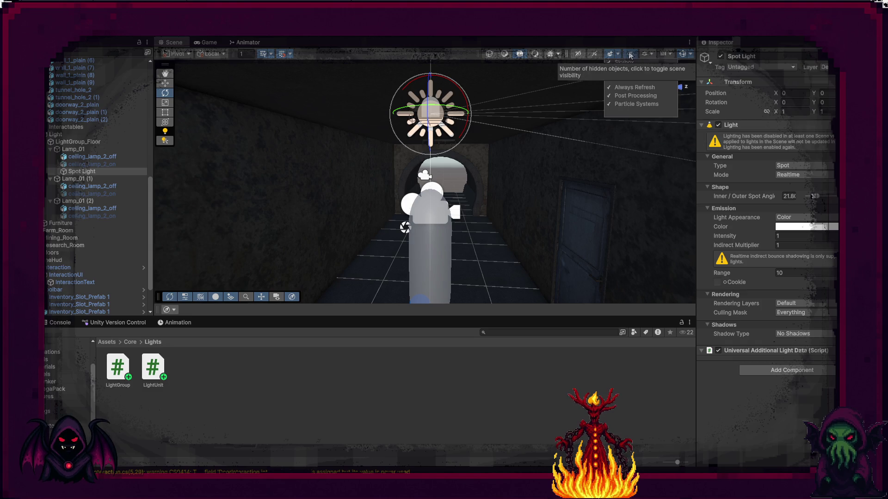
Turn on Scene view lighting to see the tunnel's real lighting.
{"action": "left_click", "coordinate": [670, 52]}
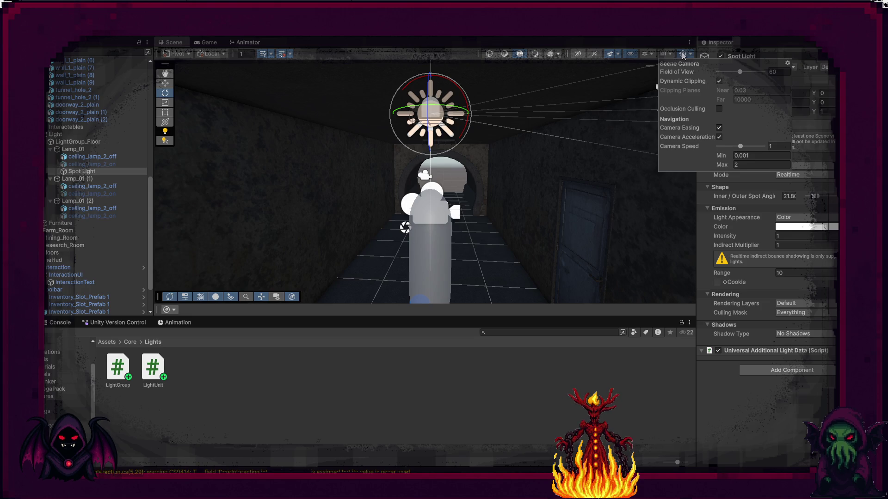
{"action": "left_click", "coordinate": [692, 55]}
{"action": "left_click", "coordinate": [691, 54]}
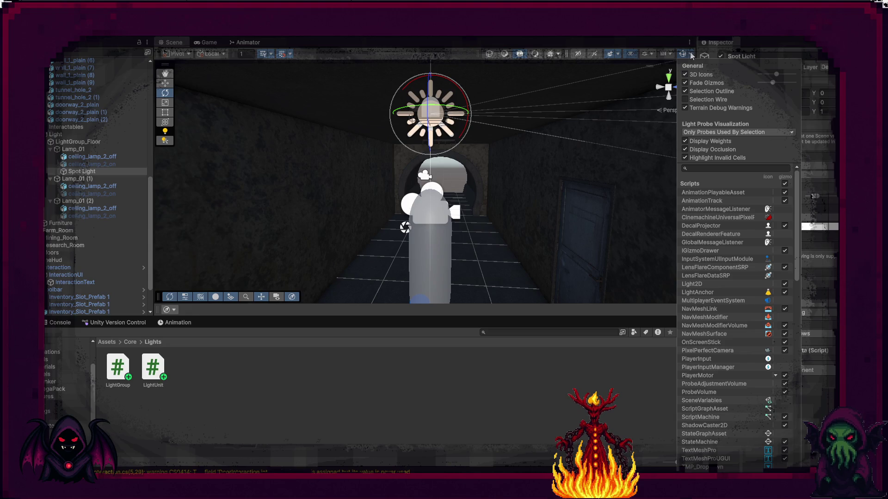
{"action": "left_click", "coordinate": [693, 55]}
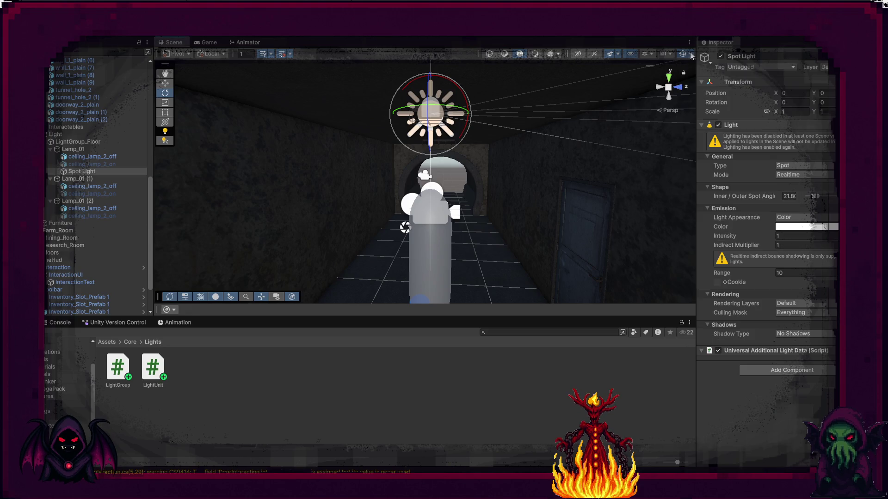
{"action": "left_click", "coordinate": [535, 57]}
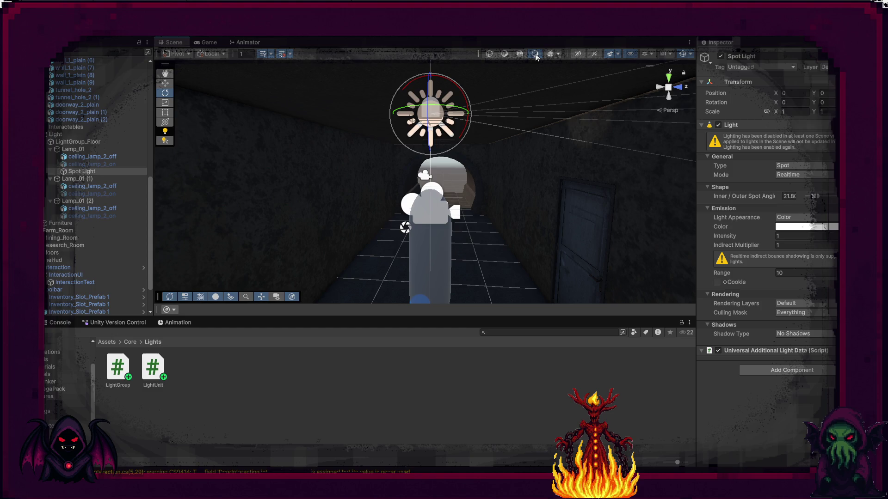
Aim the Spot Light straight down and set its range to 3.
{"action": "mouse_move", "coordinate": [470, 132]}
{"action": "left_mouse_down"}
{"action": "mouse_move", "coordinate": [407, 168]}
{"action": "mouse_move", "coordinate": [317, 185]}
{"action": "left_mouse_up"}
{"action": "mouse_move", "coordinate": [467, 197]}
{"action": "left_mouse_down"}
{"action": "mouse_move", "coordinate": [352, 259]}
{"action": "mouse_move", "coordinate": [250, 296]}
{"action": "mouse_move", "coordinate": [240, 258]}
{"action": "mouse_move", "coordinate": [560, 213]}
{"action": "mouse_move", "coordinate": [443, 138]}
{"action": "mouse_move", "coordinate": [424, 190]}
{"action": "mouse_move", "coordinate": [462, 208]}
{"action": "left_mouse_up"}
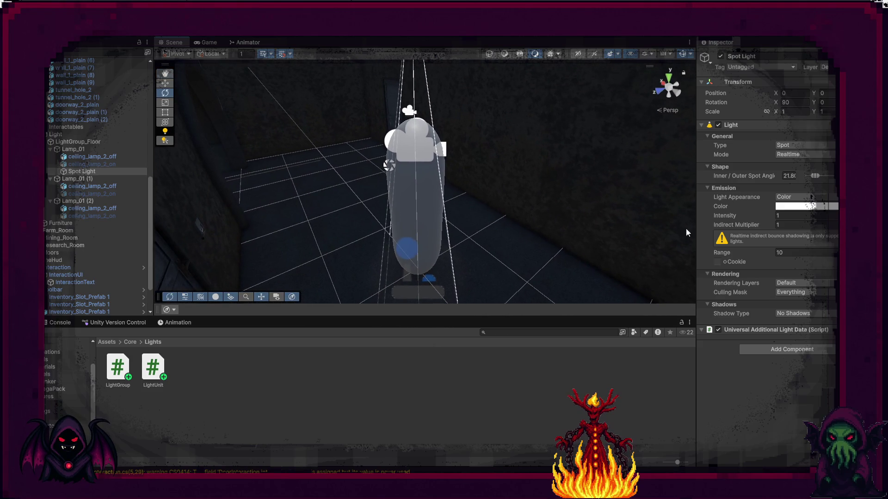
{"action": "left_click", "coordinate": [811, 254]}
{"action": "type", "text": "0"}
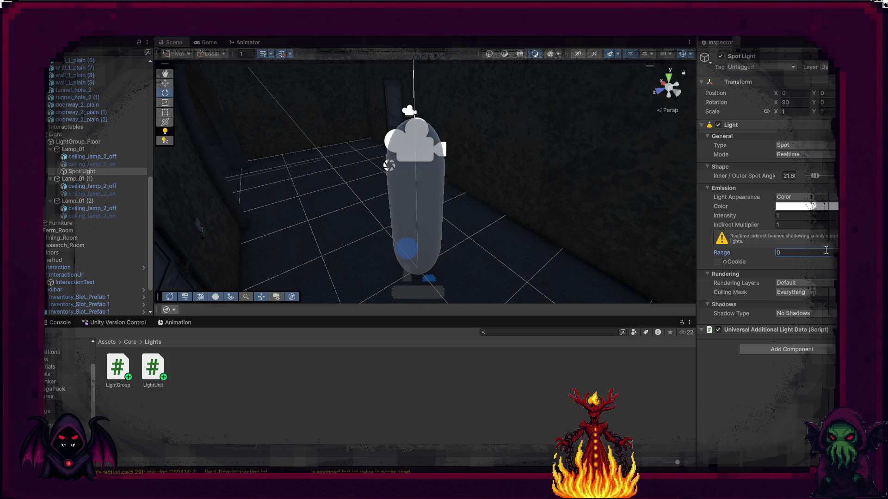
{"action": "type", "text": "25"}
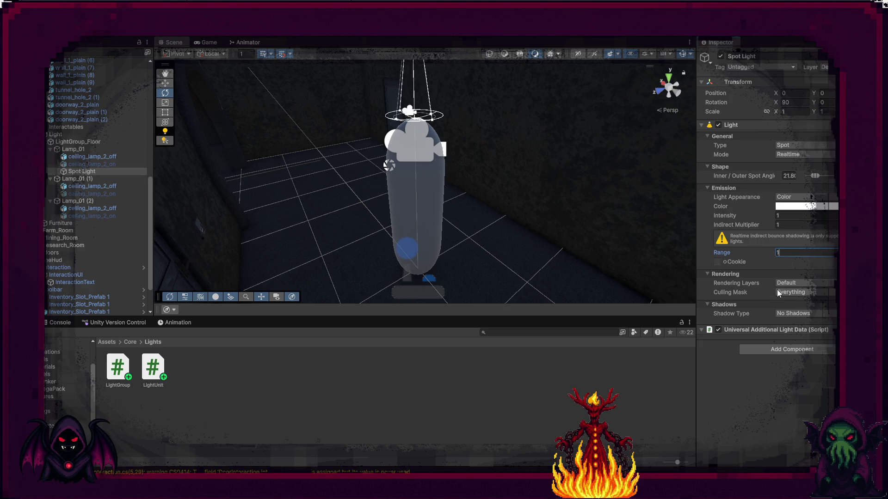
{"action": "key", "text": "BackSpace"}
{"action": "key", "text": "BackSpace"}
{"action": "type", "text": "1"}
{"action": "key", "text": "BackSpace"}
{"action": "type", "text": "8"}
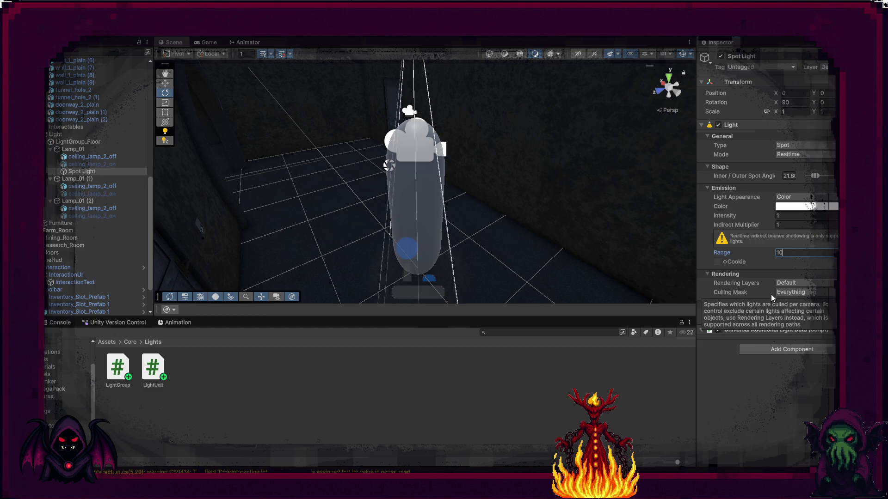
{"action": "key", "text": "BackSpace"}
{"action": "type", "text": "5"}
{"action": "key", "text": "BackSpace"}
{"action": "type", "text": "3"}
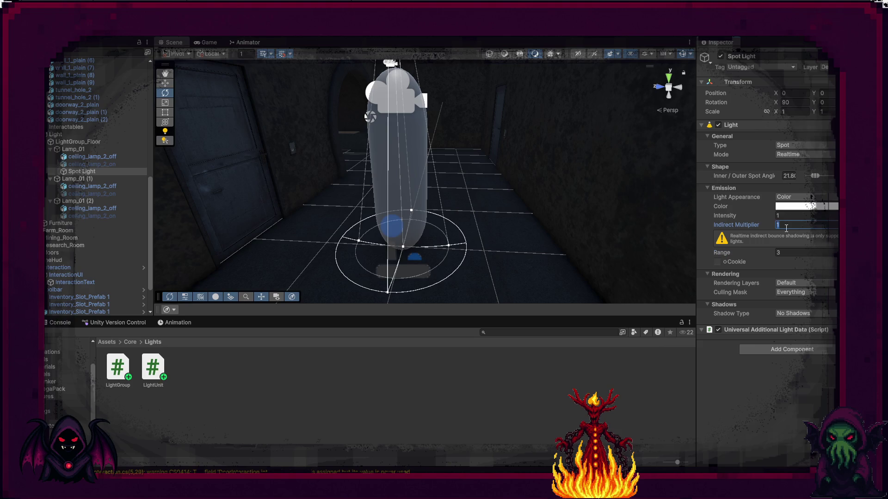
{"action": "type", "text": "0"}
Set the Spot Light's indirect multiplier to 0 and intensity to 3.
{"action": "left_click", "coordinate": [789, 214]}
{"action": "type", "text": "3"}
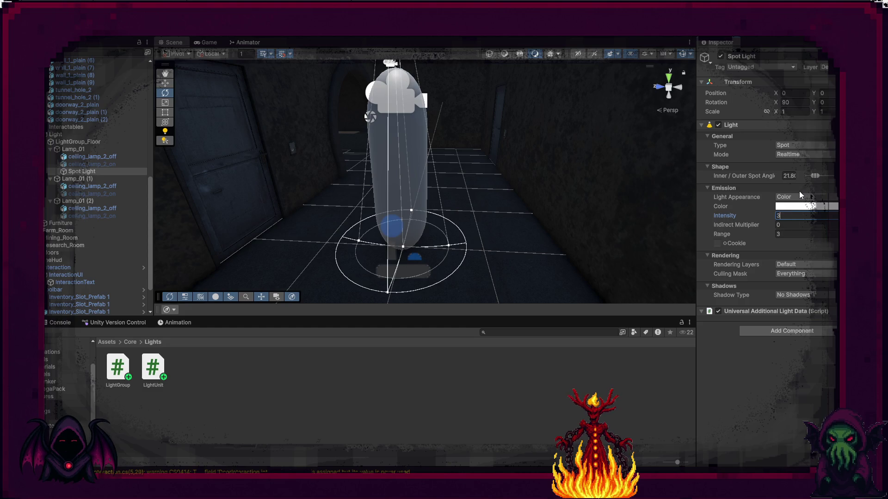
{"action": "left_click", "coordinate": [801, 207]}
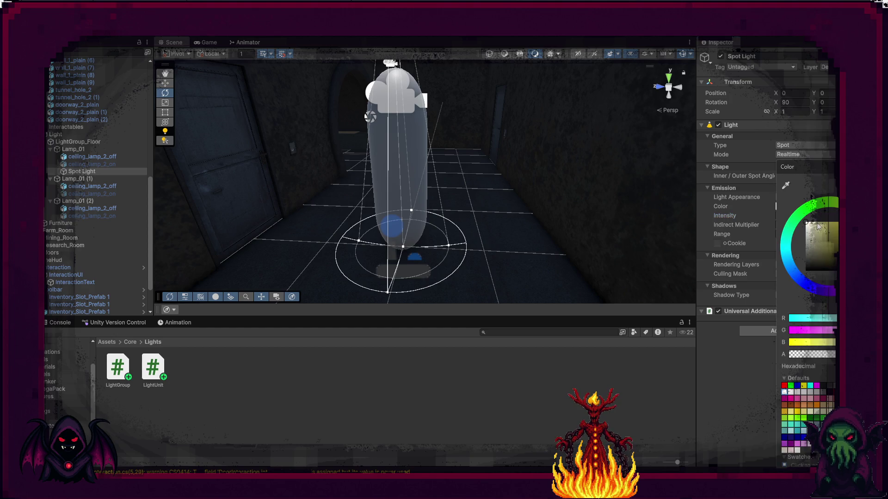
Give the Spot Light a pale yellow colour, a cone of about 51 degrees and intensity 10.
{"action": "left_click", "coordinate": [821, 224]}
{"action": "left_click", "coordinate": [762, 280]}
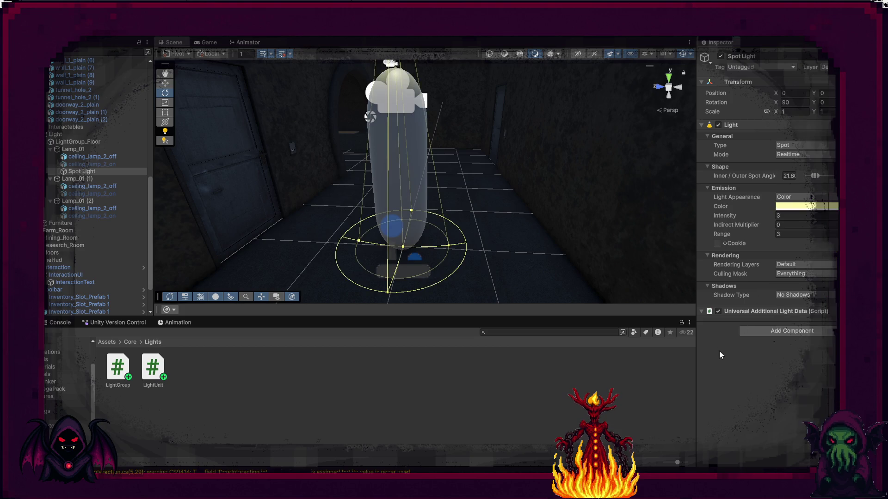
{"action": "mouse_move", "coordinate": [816, 175]}
{"action": "left_mouse_down"}
{"action": "mouse_move", "coordinate": [829, 175]}
{"action": "mouse_move", "coordinate": [821, 175]}
{"action": "left_mouse_up"}
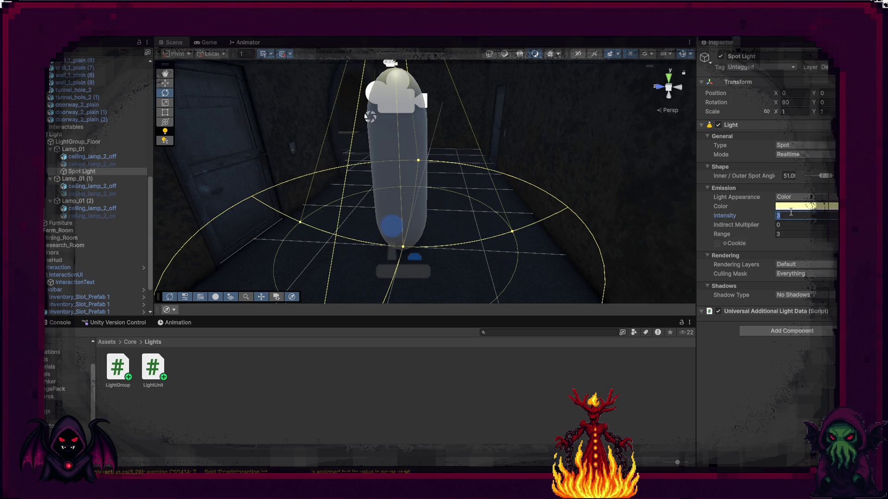
{"action": "type", "text": "10"}
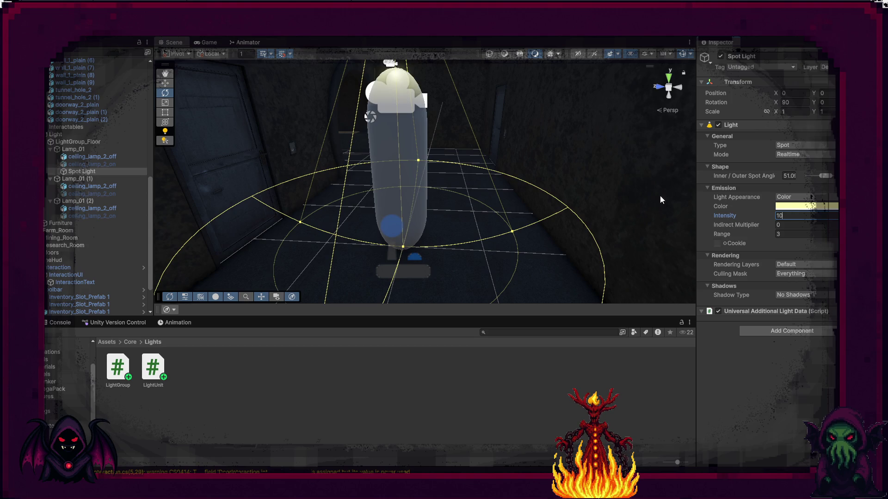
{"action": "mouse_move", "coordinate": [643, 195]}
{"action": "left_mouse_down"}
{"action": "mouse_move", "coordinate": [640, 154]}
{"action": "mouse_move", "coordinate": [644, 194]}
{"action": "mouse_move", "coordinate": [629, 240]}
{"action": "mouse_move", "coordinate": [605, 165]}
{"action": "mouse_move", "coordinate": [650, 170]}
{"action": "mouse_move", "coordinate": [514, 147]}
{"action": "left_mouse_up"}
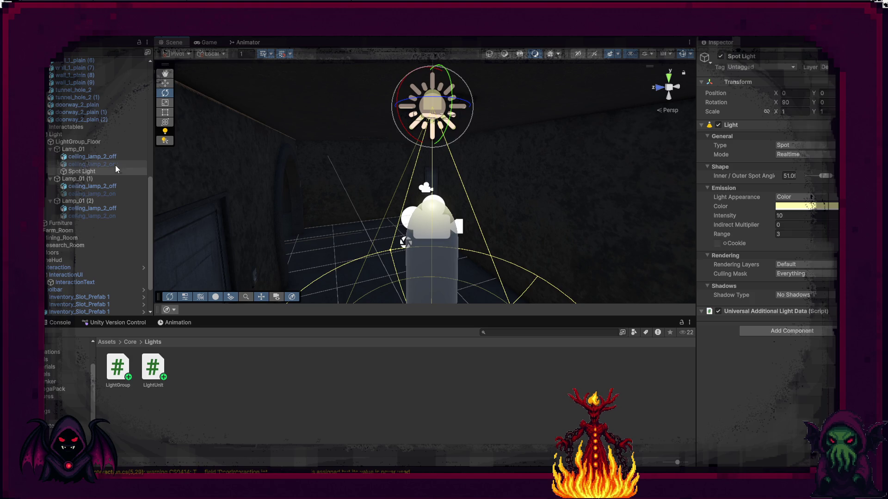
{"action": "left_click", "coordinate": [107, 173]}
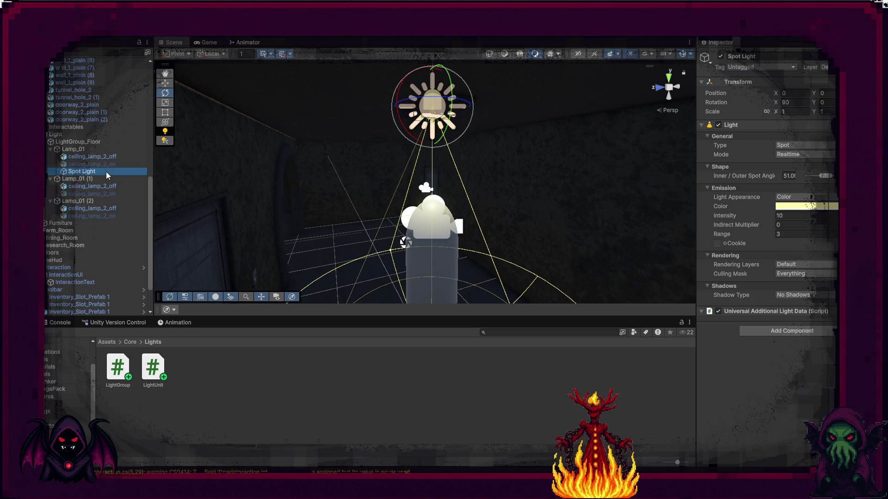
Duplicate the Spot Light and move the copy away from the first lamp.
{"action": "key", "text": "ctrl+d"}
{"action": "mouse_move", "coordinate": [319, 203]}
{"action": "left_mouse_down"}
{"action": "mouse_move", "coordinate": [344, 223]}
{"action": "mouse_move", "coordinate": [333, 171]}
{"action": "left_mouse_up"}
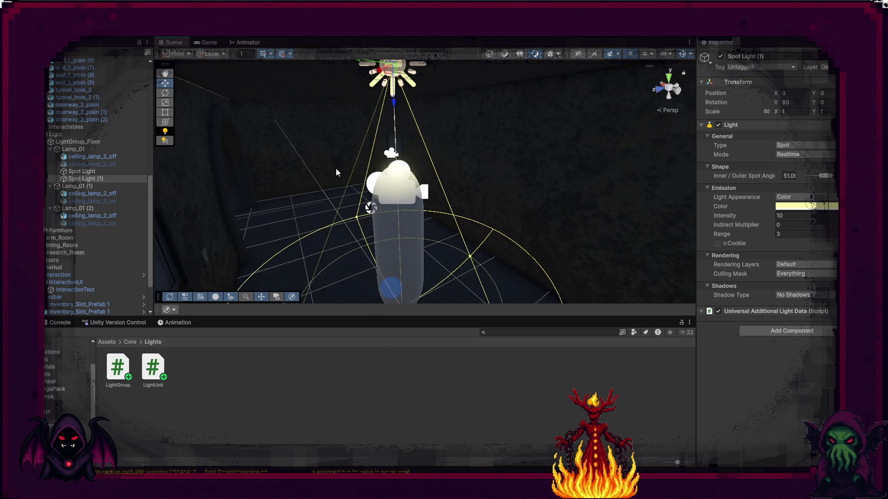
{"action": "mouse_move", "coordinate": [365, 72]}
{"action": "left_mouse_down"}
{"action": "mouse_move", "coordinate": [271, 79]}
{"action": "mouse_move", "coordinate": [283, 77]}
{"action": "left_mouse_up"}
{"action": "mouse_move", "coordinate": [326, 113]}
{"action": "left_mouse_down"}
{"action": "mouse_move", "coordinate": [355, 135]}
{"action": "mouse_move", "coordinate": [411, 122]}
{"action": "mouse_move", "coordinate": [501, 52]}
{"action": "left_mouse_up"}
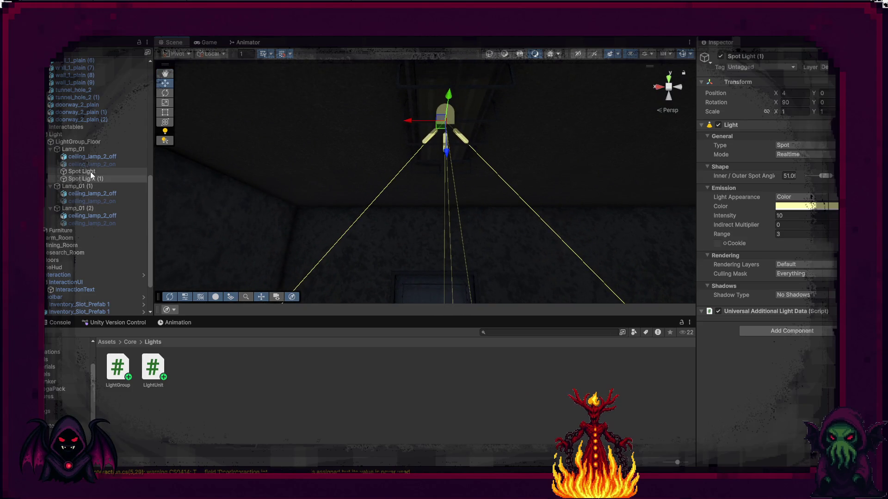
Parent the copied Spot Light (1) under Lamp_01 (2) and rename it _LightSource.
{"action": "left_click", "coordinate": [84, 185]}
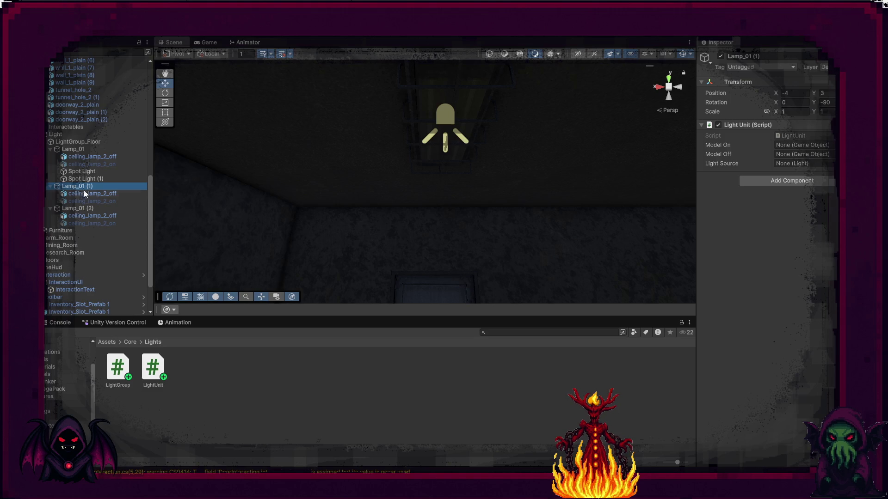
{"action": "left_click", "coordinate": [82, 208]}
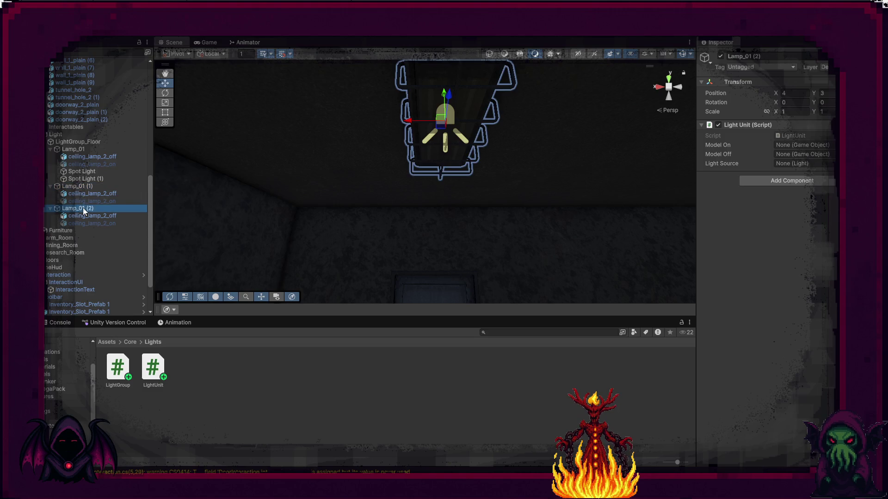
{"action": "left_click", "coordinate": [84, 180]}
{"action": "left_click_drag", "start_coordinate": [84, 180], "coordinate": [85, 209]}
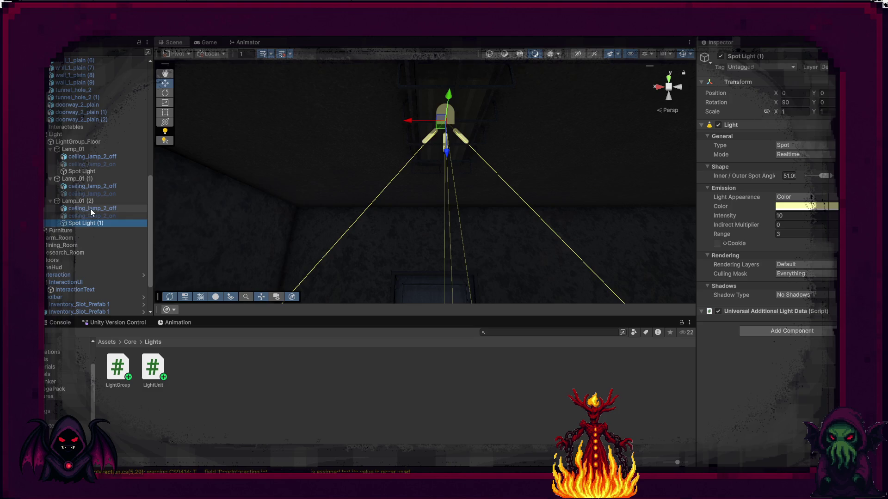
{"action": "left_click", "coordinate": [113, 221]}
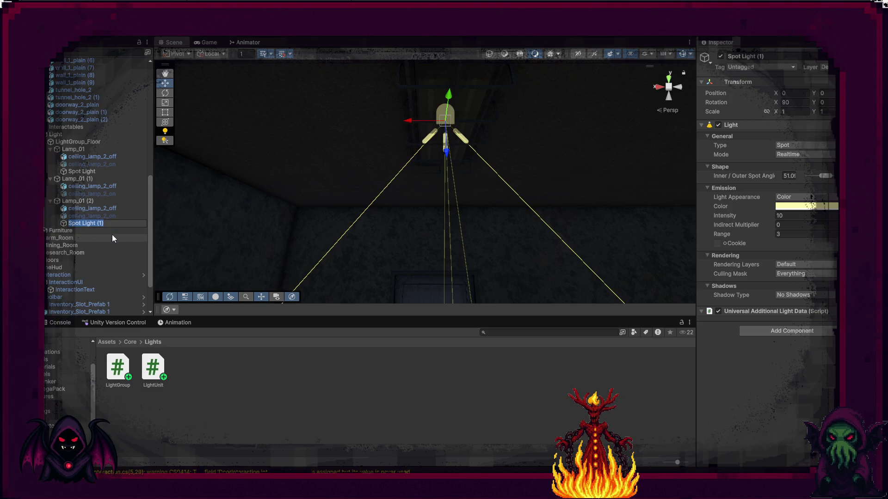
{"action": "type", "text": "_Ligh"}
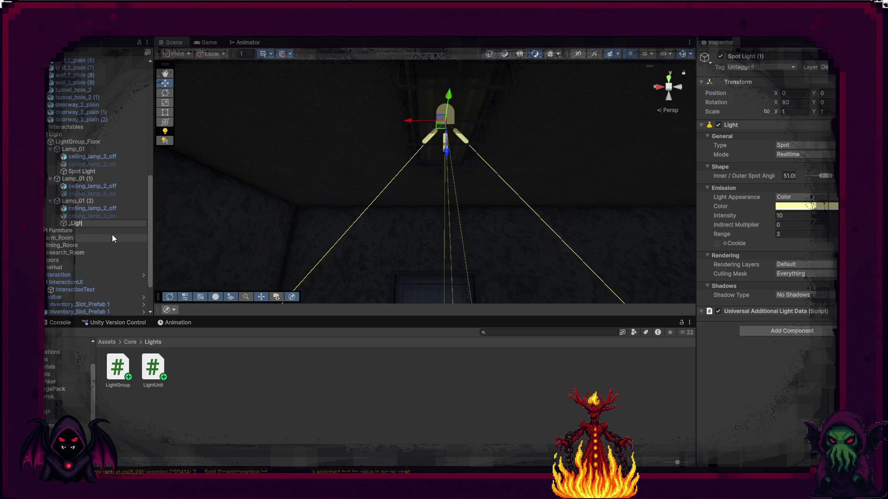
{"action": "type", "text": "tSource"}
{"action": "key", "text": "Return"}
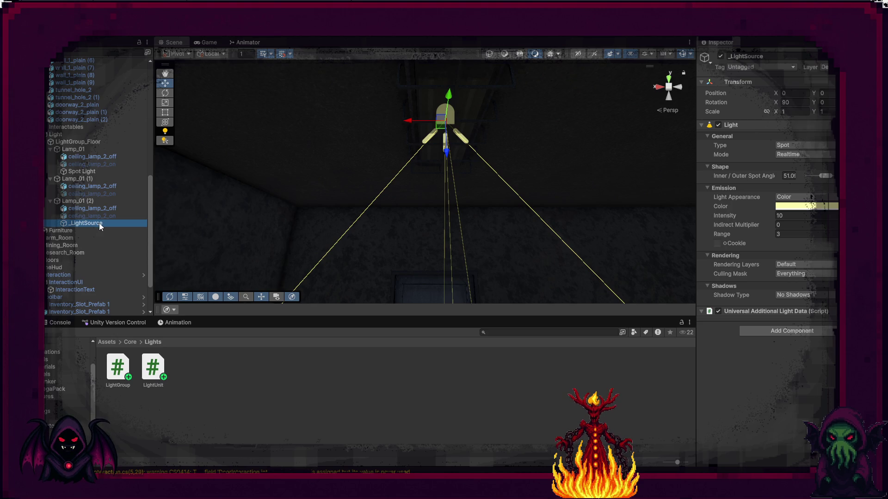
Duplicate that light under Lamp_01 (1) and rename the copy lightSource.
{"action": "key", "text": "ctrl+d"}
{"action": "left_click_drag", "start_coordinate": [95, 231], "coordinate": [91, 178]}
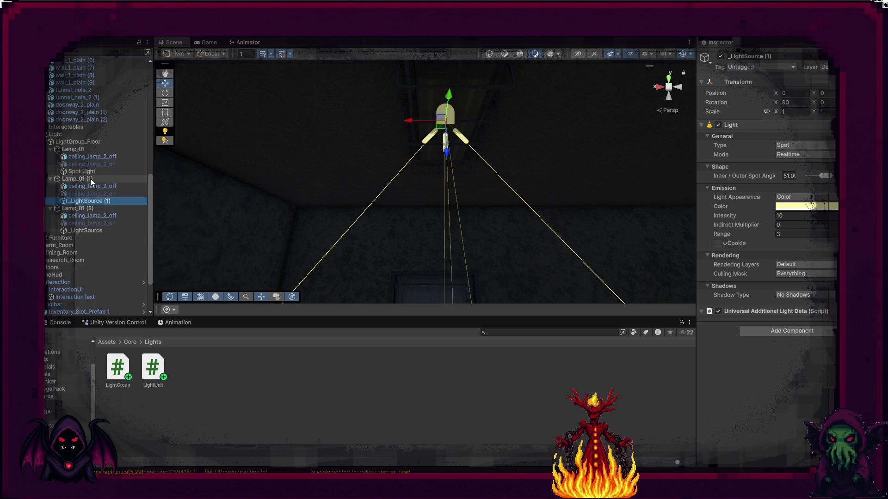
{"action": "key", "text": "F2"}
{"action": "key", "text": "End"}
{"action": "key", "text": "ctrl+shift+Left"}
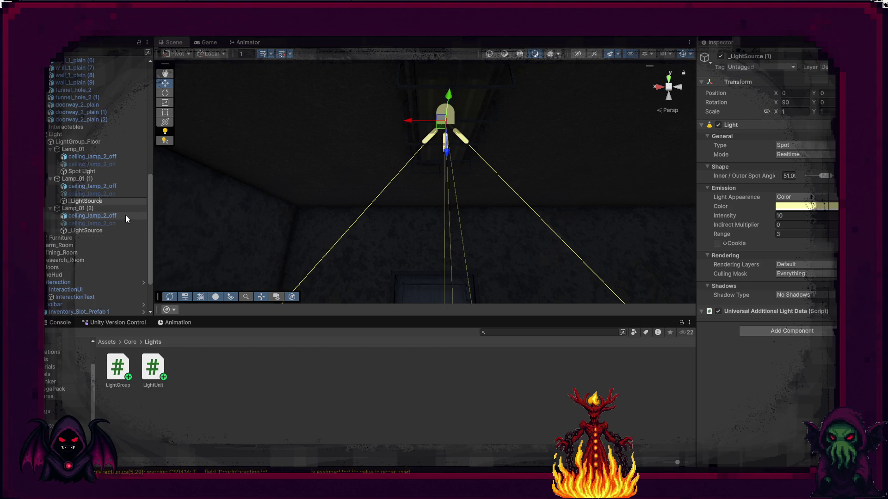
{"action": "key", "text": "Home"}
{"action": "key", "text": "Delete"}
{"action": "key", "text": "Delete"}
{"action": "type", "text": "l"}
{"action": "key", "text": "Return"}
Rename the light under Lamp_01 (2) from _LightSource to lightSource.
{"action": "left_click", "coordinate": [106, 231]}
{"action": "key", "text": "F2"}
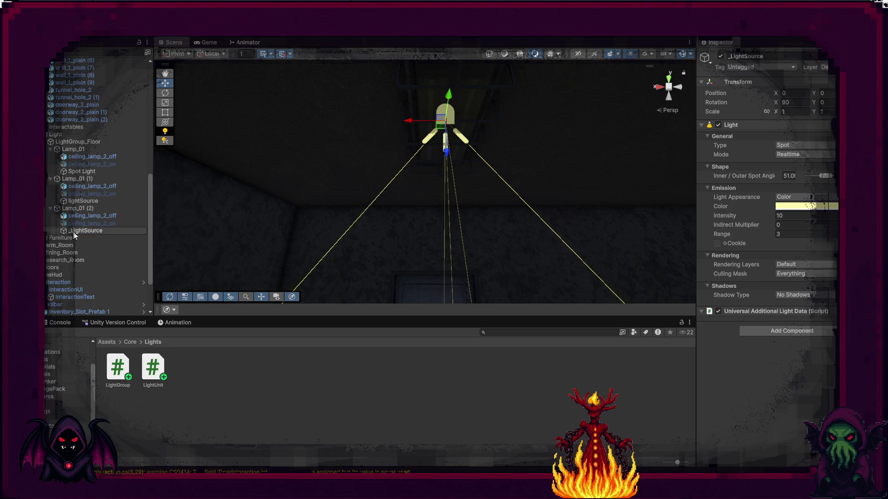
{"action": "key", "text": "Delete"}
{"action": "key", "text": "Delete"}
{"action": "type", "text": "l"}
{"action": "key", "text": "Return"}
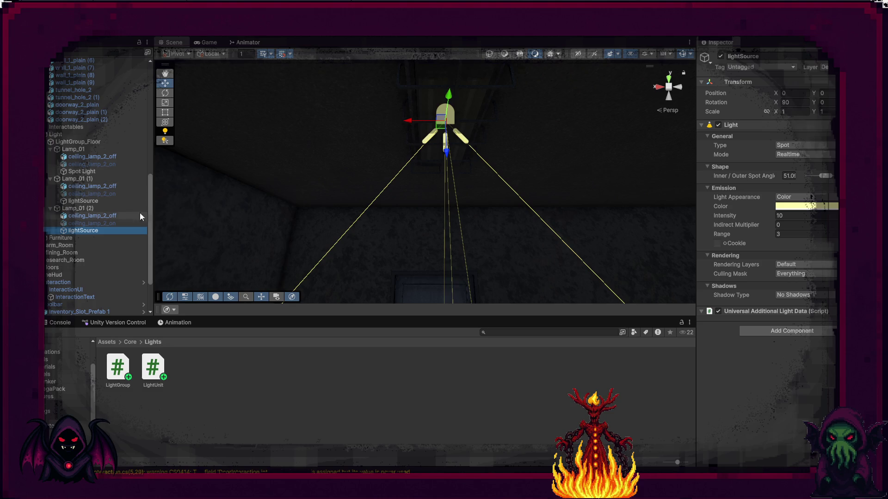
Slide Lamp_01 (1)'s lightSource along X to about -5.36, directly under its lamp.
{"action": "left_click", "coordinate": [93, 202]}
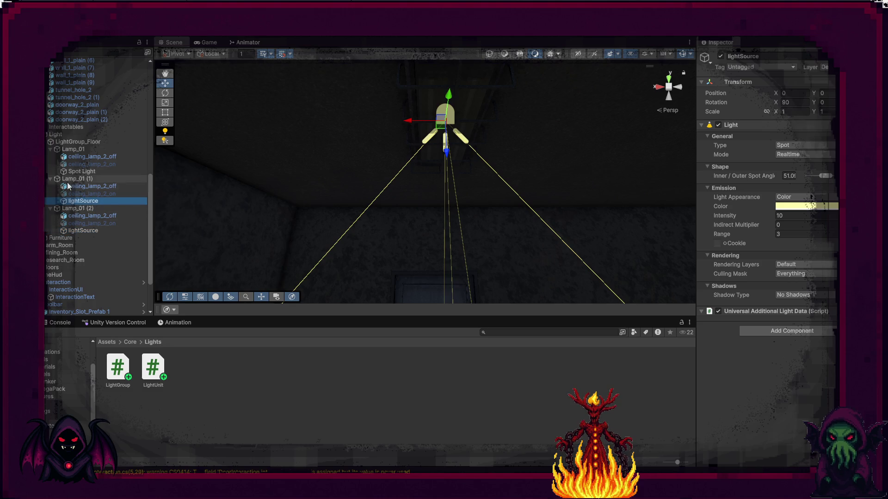
{"action": "mouse_move", "coordinate": [412, 124]}
{"action": "left_mouse_down"}
{"action": "mouse_move", "coordinate": [555, 121]}
{"action": "mouse_move", "coordinate": [486, 148]}
{"action": "mouse_move", "coordinate": [379, 212]}
{"action": "mouse_move", "coordinate": [314, 234]}
{"action": "left_mouse_up"}
{"action": "mouse_move", "coordinate": [296, 80]}
{"action": "left_mouse_down"}
{"action": "mouse_move", "coordinate": [503, 89]}
{"action": "mouse_move", "coordinate": [614, 117]}
{"action": "left_mouse_up"}
{"action": "key", "text": "f"}
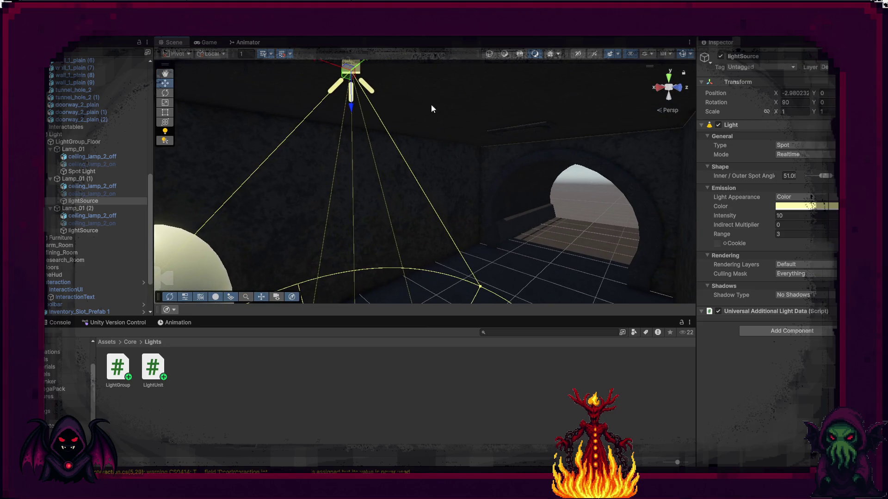
{"action": "mouse_move", "coordinate": [326, 63]}
{"action": "left_mouse_down"}
{"action": "mouse_move", "coordinate": [432, 77]}
{"action": "mouse_move", "coordinate": [511, 107]}
{"action": "left_mouse_up"}
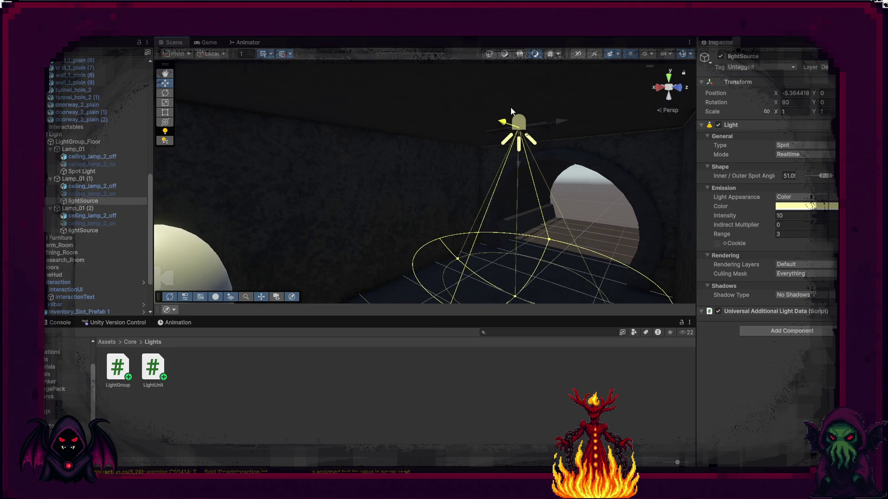
{"action": "left_click_drag", "start_coordinate": [493, 144], "coordinate": [260, 185]}
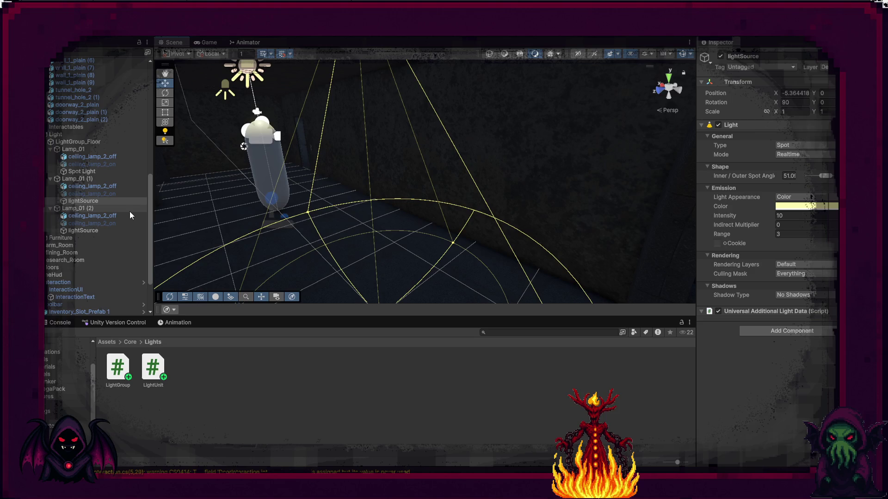
Keep Lamp_01 (1)'s lightSource intensity at 10 and set its Range to 5.
{"action": "left_click", "coordinate": [785, 215]}
{"action": "type", "text": "2"}
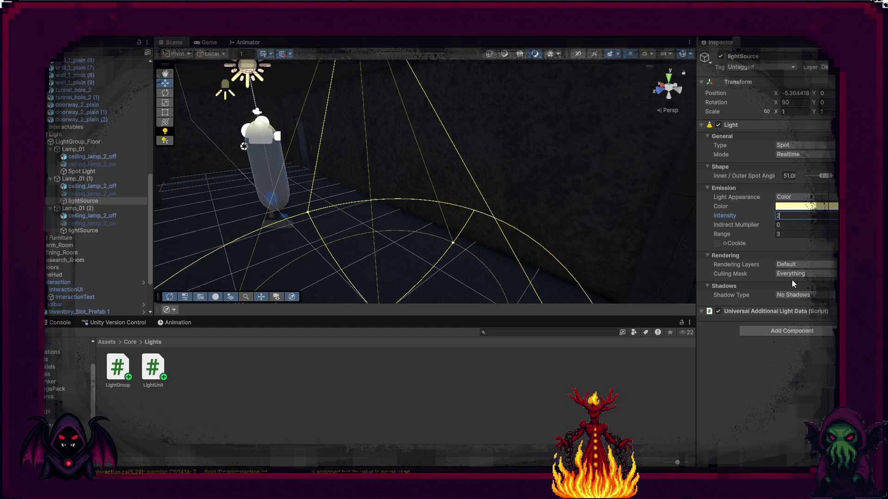
{"action": "key", "text": "BackSpace"}
{"action": "type", "text": "10"}
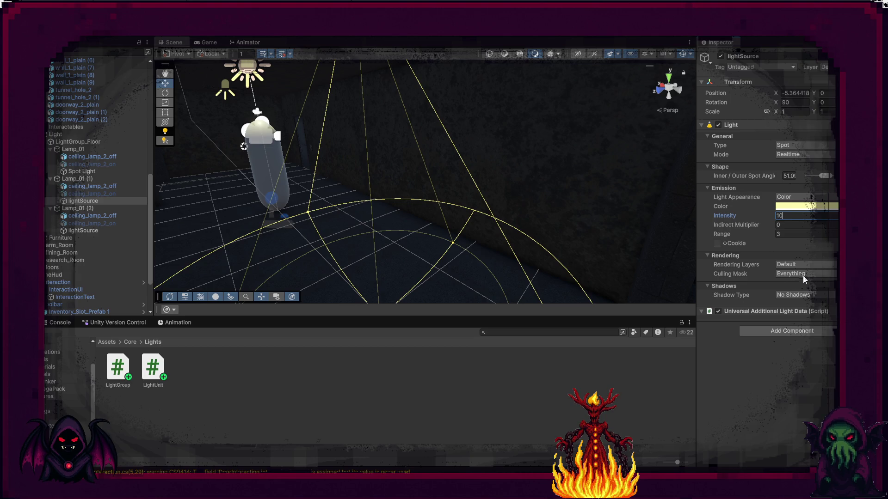
{"action": "left_click", "coordinate": [789, 233]}
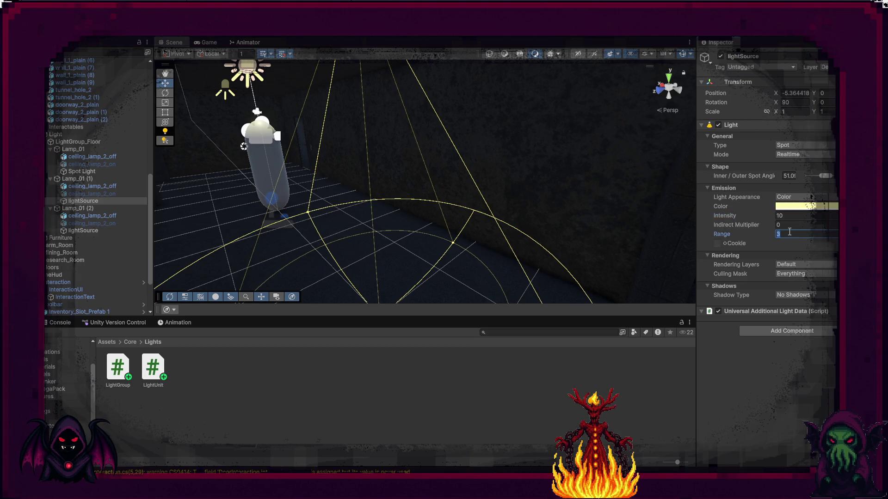
{"action": "type", "text": "5"}
{"action": "mouse_move", "coordinate": [511, 228]}
{"action": "left_mouse_down"}
{"action": "mouse_move", "coordinate": [523, 264]}
{"action": "mouse_move", "coordinate": [527, 250]}
{"action": "mouse_move", "coordinate": [554, 236]}
{"action": "left_mouse_up"}
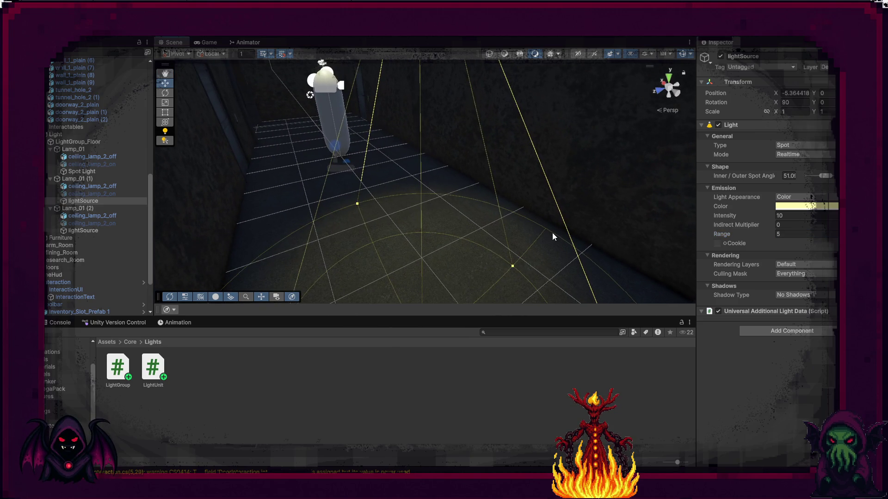
Rename Lamp_01's Spot Light to lightsource and set its Range to 5.
{"action": "left_click", "coordinate": [88, 173]}
{"action": "left_click", "coordinate": [90, 173]}
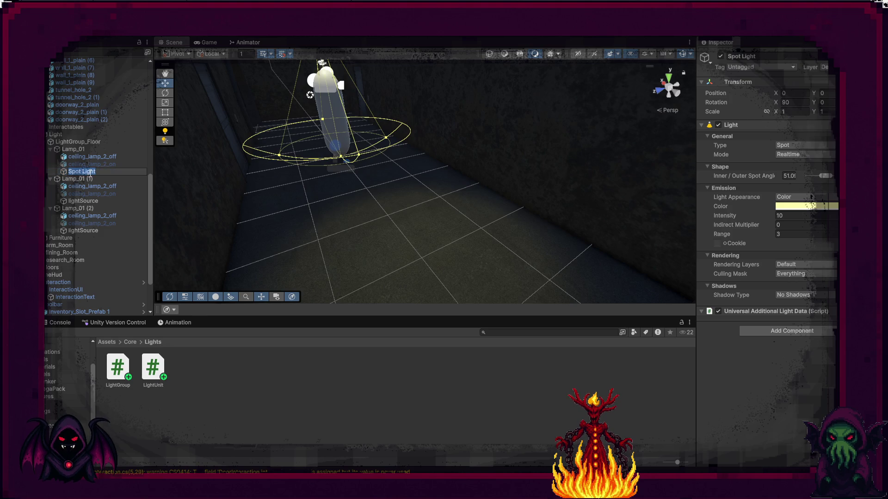
{"action": "type", "text": "lightsourc"}
{"action": "type", "text": "e"}
{"action": "key", "text": "Return"}
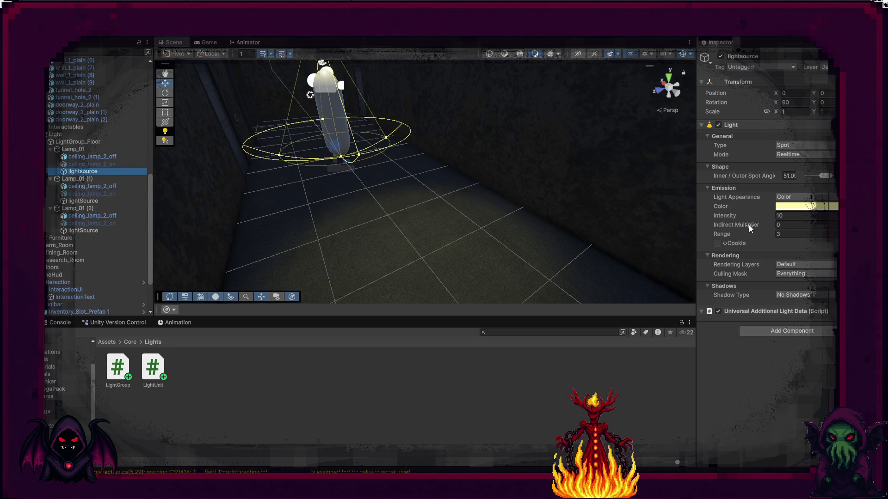
{"action": "type", "text": "5"}
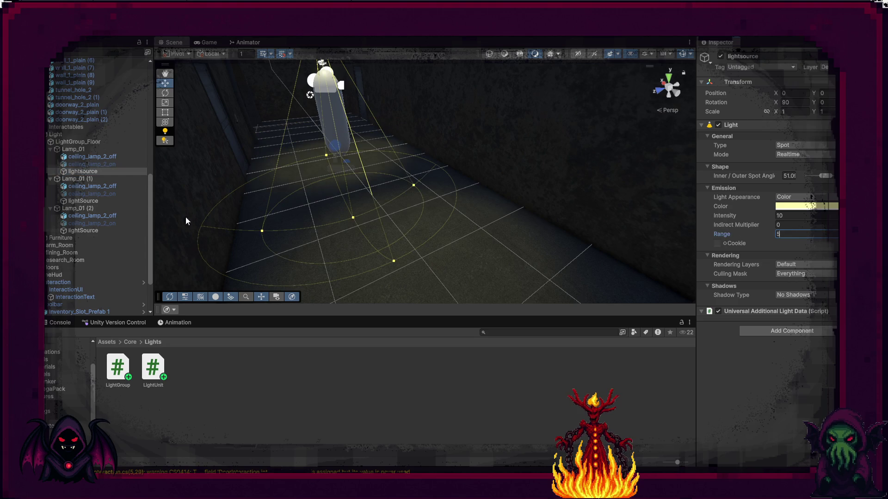
Set Range 5 on Lamp_01 (2)'s light source.
{"action": "left_click", "coordinate": [74, 231]}
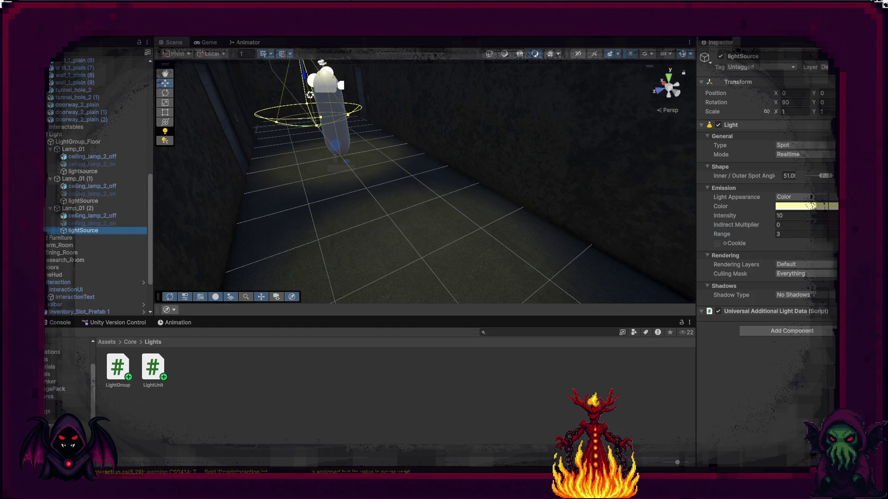
{"action": "left_click", "coordinate": [803, 235]}
{"action": "type", "text": "5"}
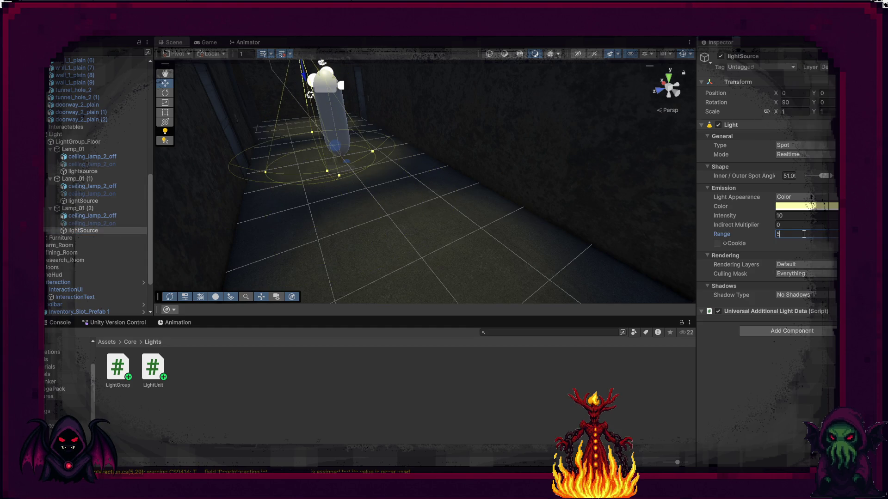
{"action": "mouse_move", "coordinate": [465, 209]}
{"action": "left_mouse_down", "text": "alt"}
{"action": "mouse_move", "coordinate": [426, 190]}
{"action": "mouse_move", "coordinate": [401, 132]}
{"action": "mouse_move", "coordinate": [582, 159]}
{"action": "mouse_move", "coordinate": [558, 149]}
{"action": "left_mouse_up", "text": "alt"}
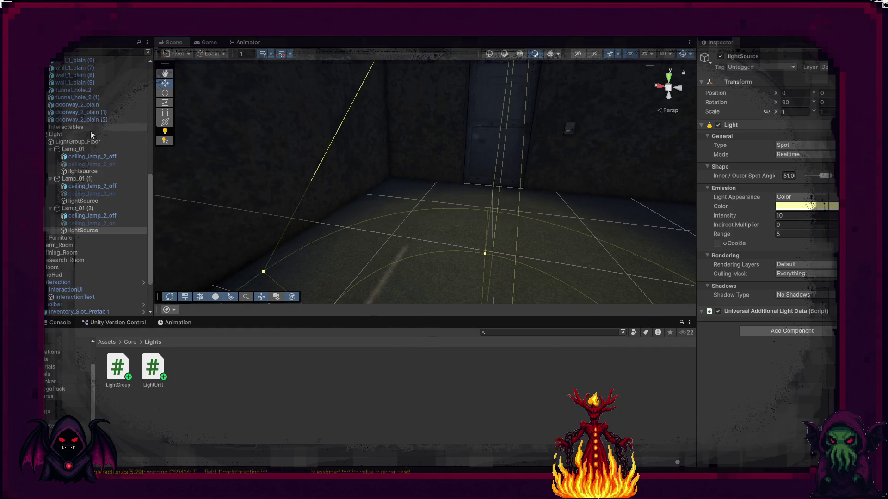
{"action": "scroll", "coordinate": [90, 131], "scroll_direction": "up", "scroll_amount": 10}
{"action": "scroll", "coordinate": [90, 135], "scroll_direction": "up", "scroll_amount": 3}
{"action": "left_click", "coordinate": [63, 70]}
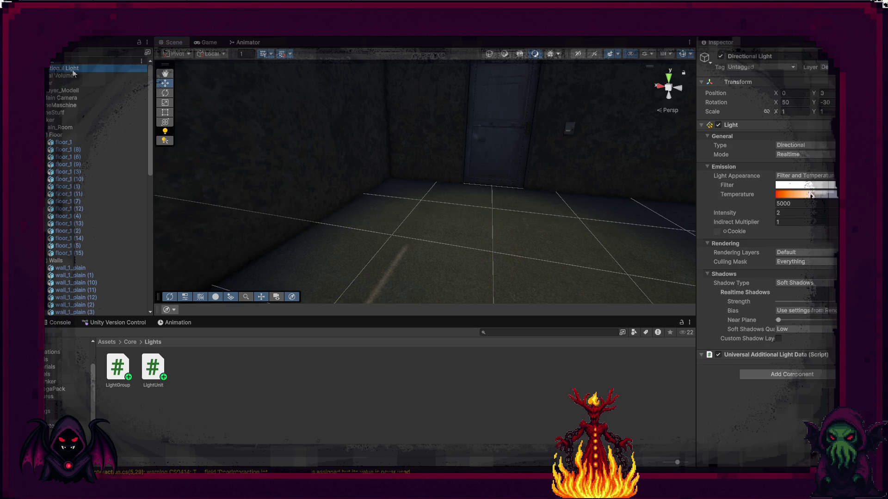
Deactivate the Directional Light and inspect the now lamp-lit corridor.
{"action": "left_click", "coordinate": [721, 56]}
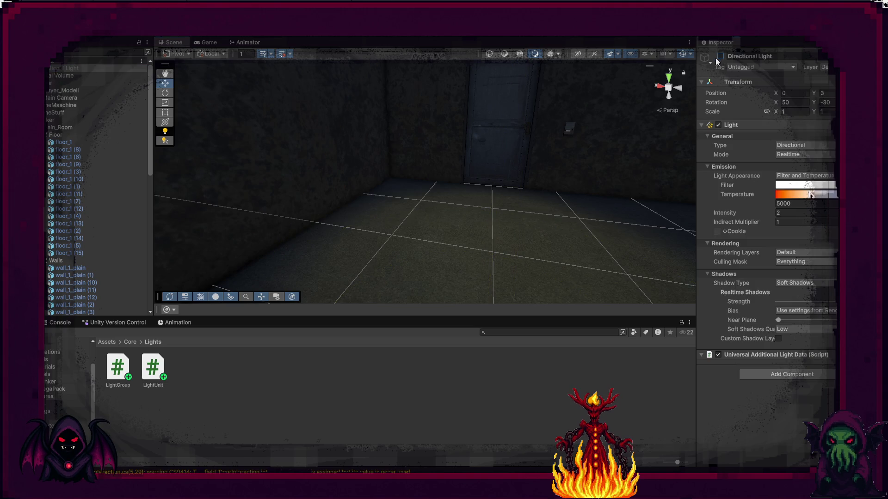
{"action": "mouse_move", "coordinate": [523, 129]}
{"action": "left_mouse_down", "text": "alt"}
{"action": "mouse_move", "coordinate": [725, 150]}
{"action": "mouse_move", "coordinate": [716, 132]}
{"action": "left_mouse_up", "text": "alt"}
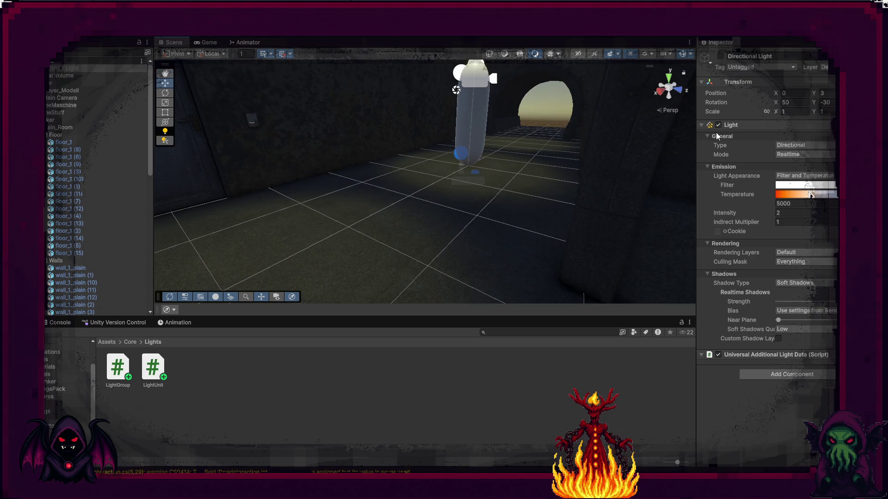
{"action": "mouse_move", "coordinate": [465, 184]}
{"action": "left_mouse_down", "text": "alt"}
{"action": "mouse_move", "coordinate": [367, 169]}
{"action": "mouse_move", "coordinate": [178, 172]}
{"action": "mouse_move", "coordinate": [168, 162]}
{"action": "mouse_move", "coordinate": [307, 69]}
{"action": "mouse_move", "coordinate": [400, 210]}
{"action": "mouse_move", "coordinate": [458, 153]}
{"action": "mouse_move", "coordinate": [456, 176]}
{"action": "left_mouse_up", "text": "alt"}
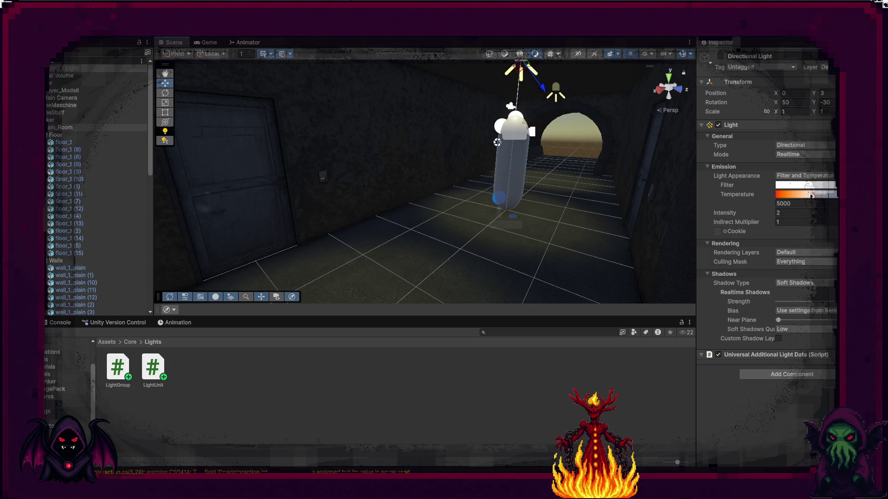
{"action": "left_click", "coordinate": [45, 128]}
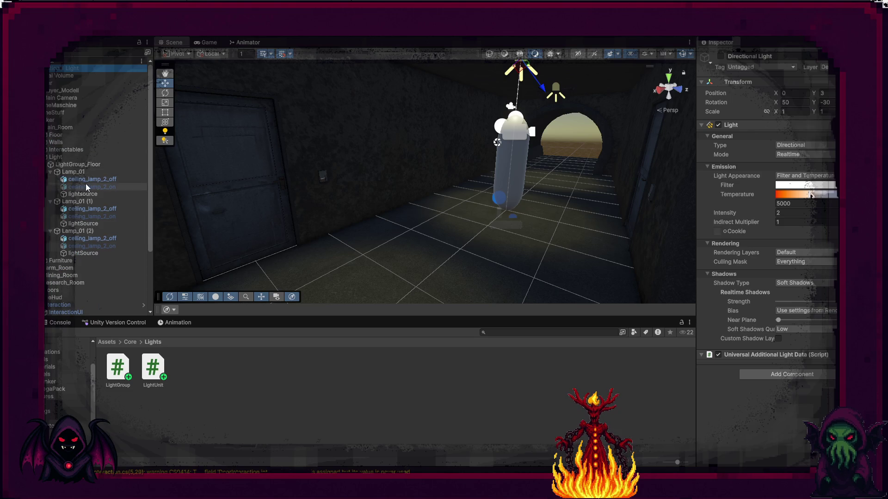
{"action": "left_click", "coordinate": [81, 173]}
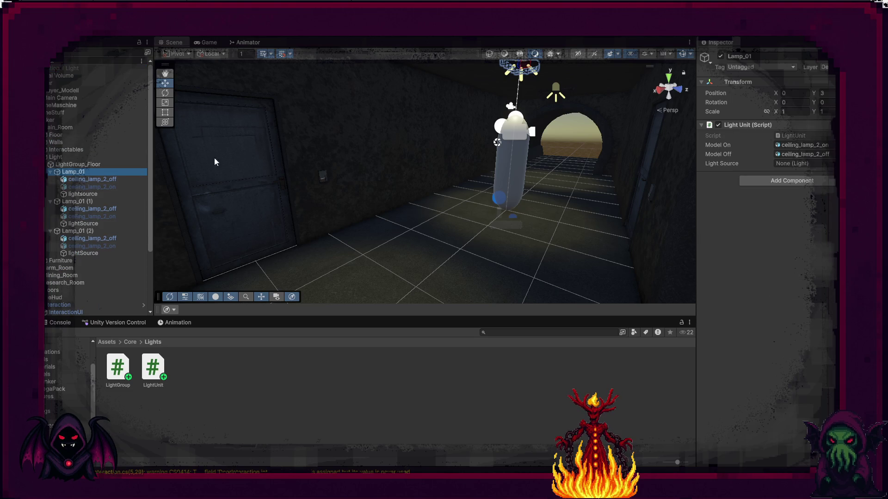
Assign light sources to Lamp_01 and Lamp_01 (1), plus ceiling_lamp_2_on/off models for Lamp_01 (1).
{"action": "mouse_move", "coordinate": [83, 194]}
{"action": "left_mouse_down"}
{"action": "mouse_move", "coordinate": [162, 202]}
{"action": "mouse_move", "coordinate": [793, 176]}
{"action": "mouse_move", "coordinate": [807, 164]}
{"action": "left_mouse_up"}
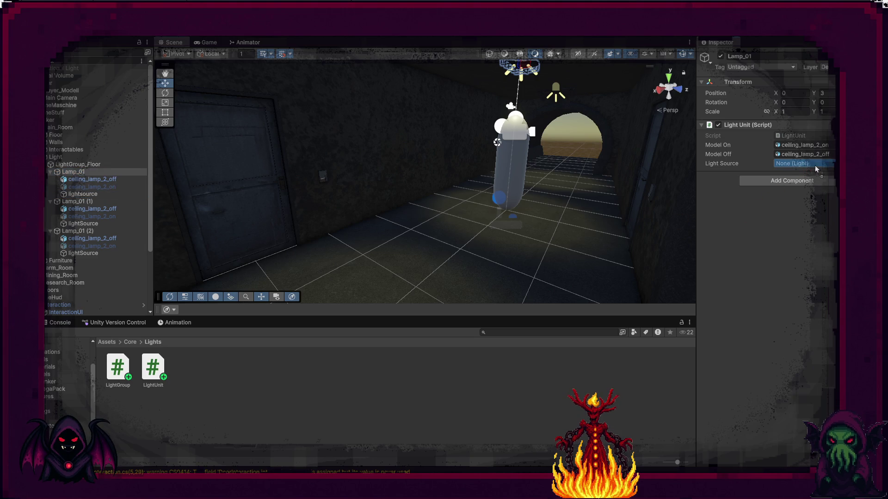
{"action": "left_click", "coordinate": [81, 224]}
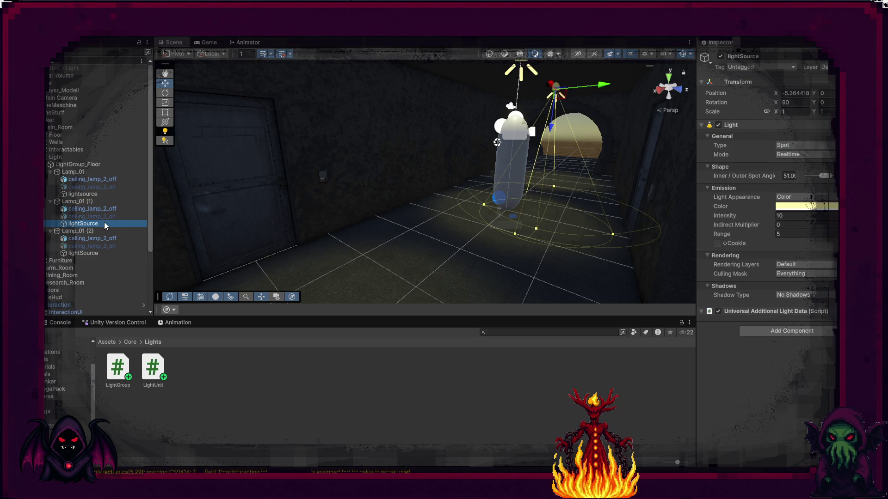
{"action": "left_click", "coordinate": [89, 202]}
{"action": "mouse_move", "coordinate": [91, 227]}
{"action": "left_mouse_down"}
{"action": "mouse_move", "coordinate": [505, 232]}
{"action": "mouse_move", "coordinate": [811, 168]}
{"action": "left_mouse_up"}
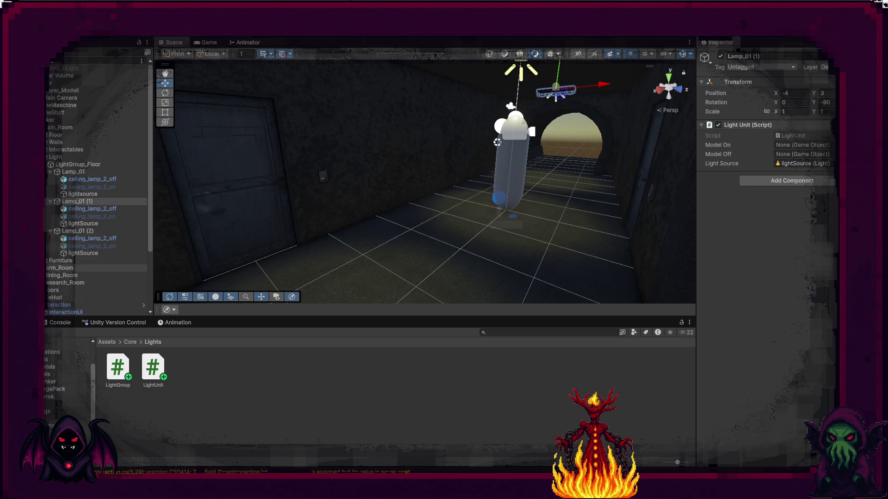
{"action": "mouse_move", "coordinate": [101, 219]}
{"action": "left_mouse_down"}
{"action": "mouse_move", "coordinate": [348, 224]}
{"action": "mouse_move", "coordinate": [768, 167]}
{"action": "left_mouse_up"}
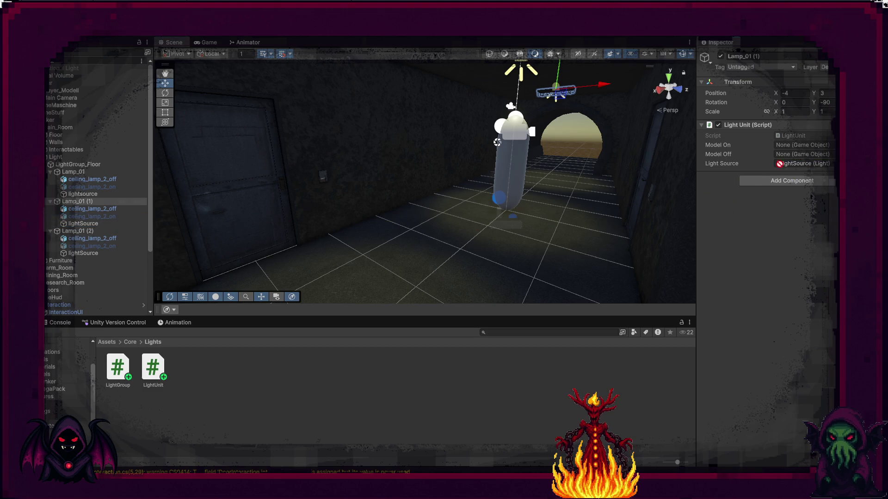
{"action": "left_click_drag", "start_coordinate": [824, 149], "coordinate": [824, 149]}
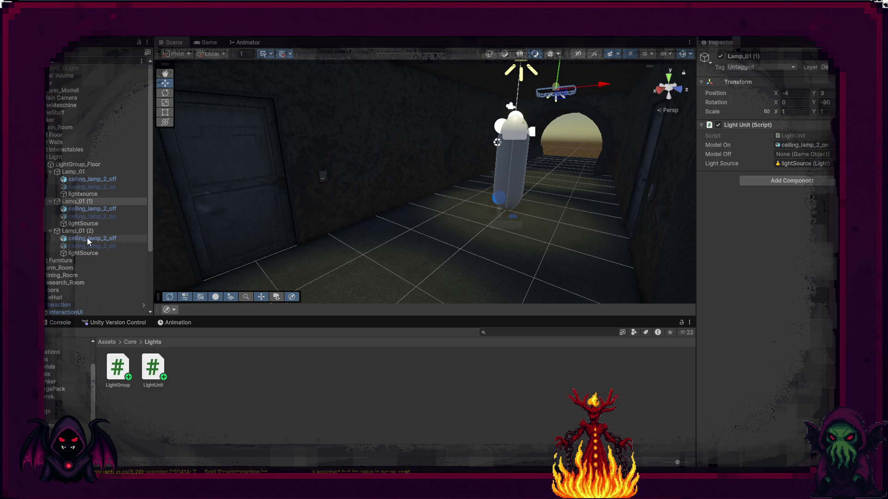
{"action": "left_click_drag", "start_coordinate": [95, 209], "coordinate": [744, 186]}
{"action": "left_click_drag", "start_coordinate": [794, 158], "coordinate": [794, 155]}
Activate Lamp_01's inactive ceiling_lamp_2_on model.
{"action": "left_click", "coordinate": [106, 217]}
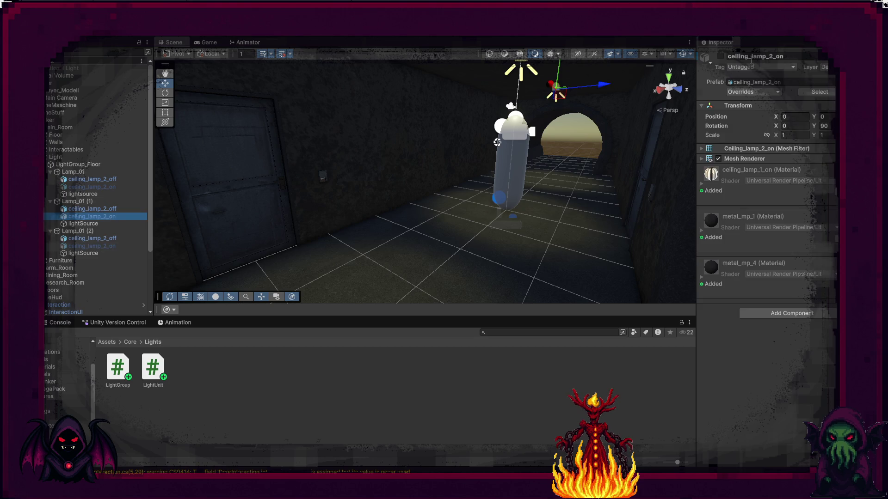
{"action": "left_click", "coordinate": [83, 194]}
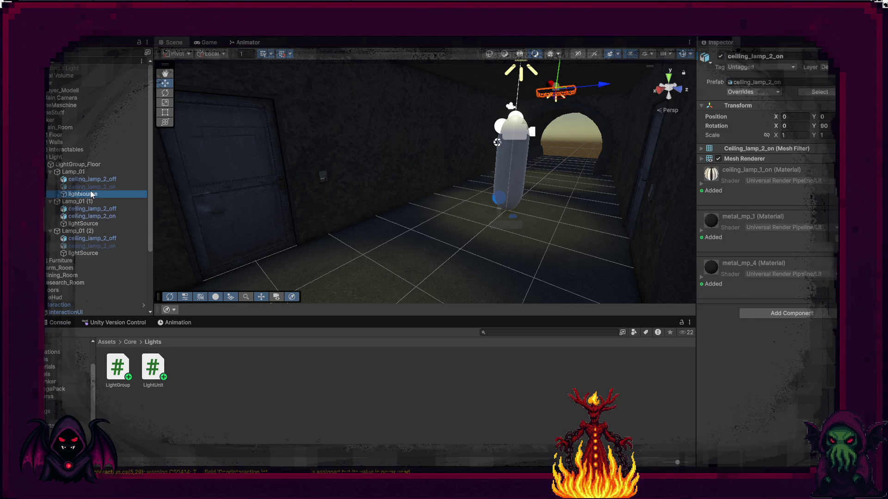
{"action": "left_click", "coordinate": [92, 187]}
{"action": "left_click", "coordinate": [720, 57]}
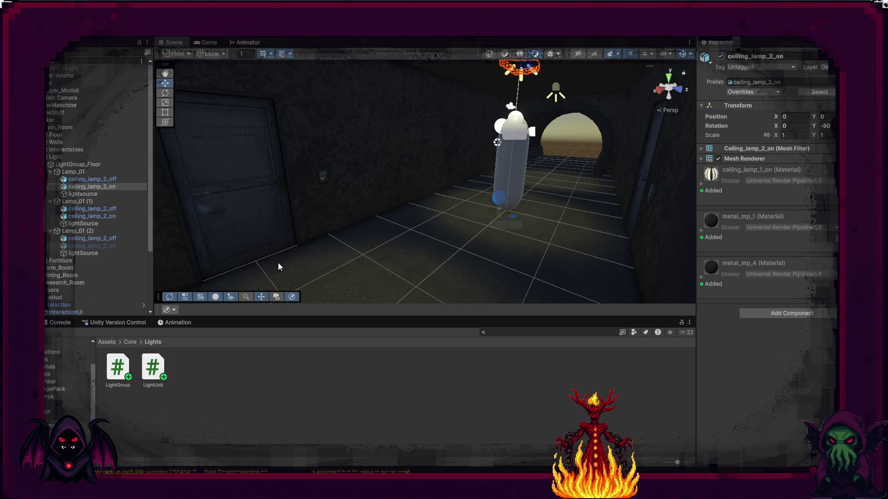
Fill Lamp_01 (2)'s Light Unit with lightSource and ceiling_lamp_2_on, then briefly run play mode.
{"action": "left_click", "coordinate": [99, 246]}
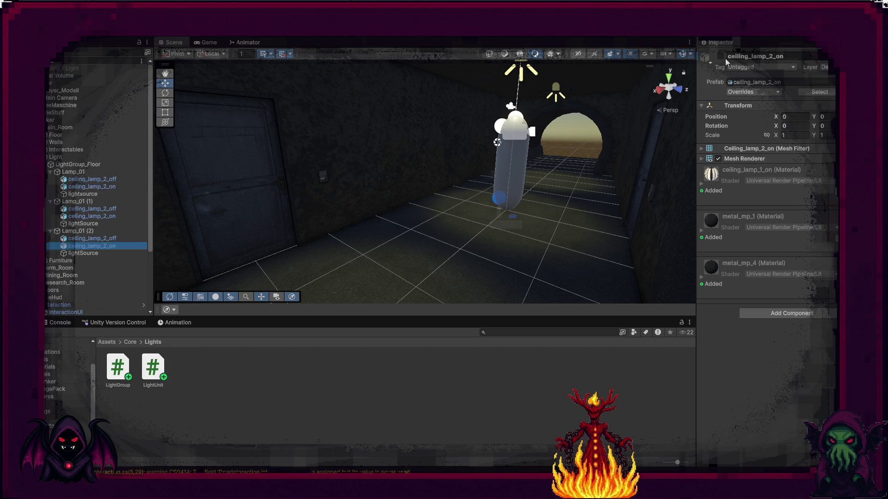
{"action": "left_click", "coordinate": [88, 231]}
{"action": "mouse_move", "coordinate": [92, 246]}
{"action": "left_mouse_down"}
{"action": "mouse_move", "coordinate": [538, 243]}
{"action": "mouse_move", "coordinate": [786, 154]}
{"action": "left_mouse_up"}
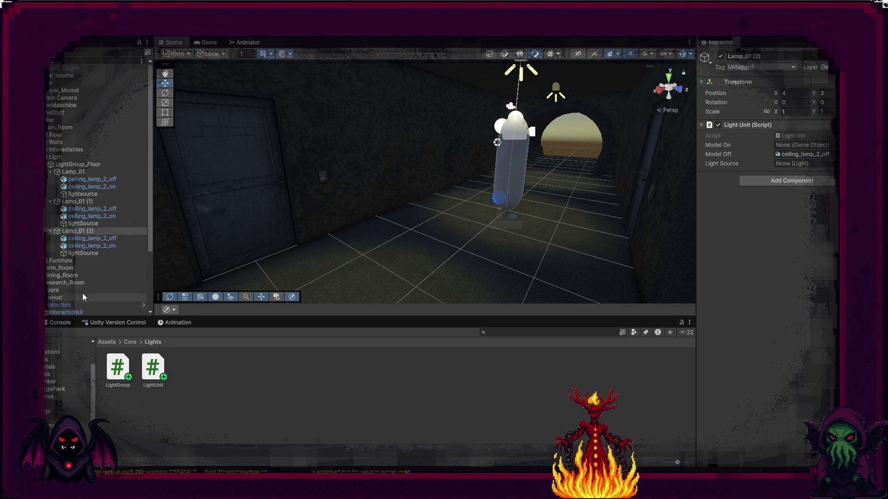
{"action": "left_click_drag", "start_coordinate": [87, 251], "coordinate": [393, 260]}
{"action": "left_click_drag", "start_coordinate": [795, 171], "coordinate": [797, 164]}
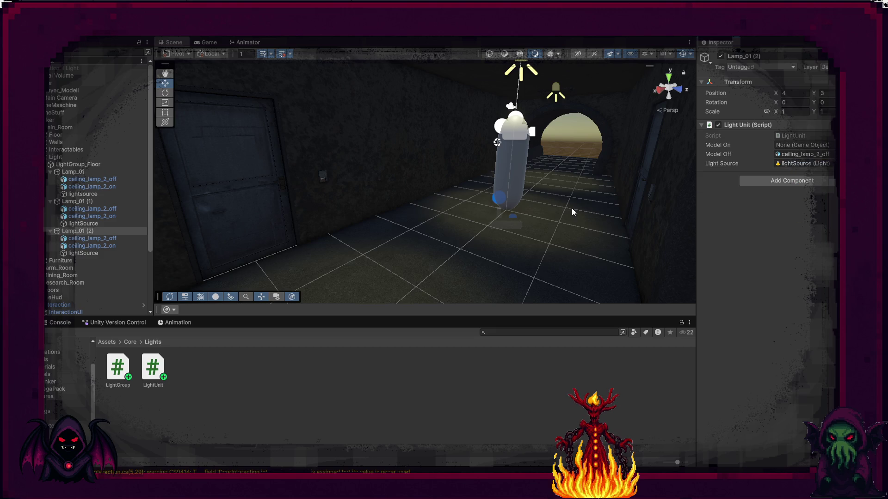
{"action": "mouse_move", "coordinate": [99, 250]}
{"action": "left_mouse_down"}
{"action": "mouse_move", "coordinate": [273, 259]}
{"action": "mouse_move", "coordinate": [789, 165]}
{"action": "mouse_move", "coordinate": [805, 146]}
{"action": "left_mouse_up"}
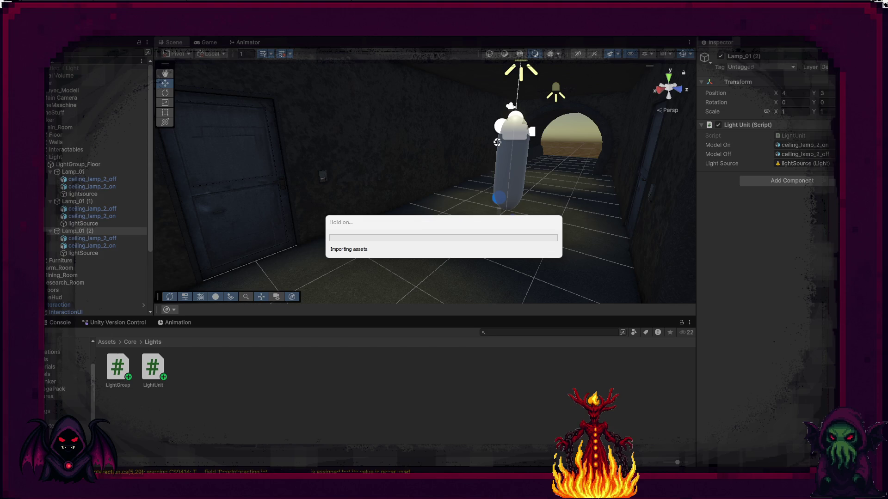
{"action": "key", "text": "ctrl+p"}
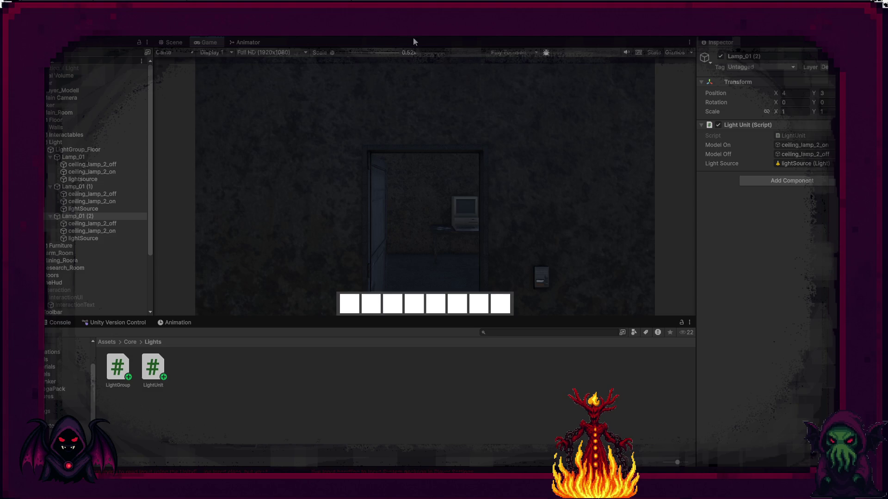
{"action": "key", "text": "ctrl+p"}
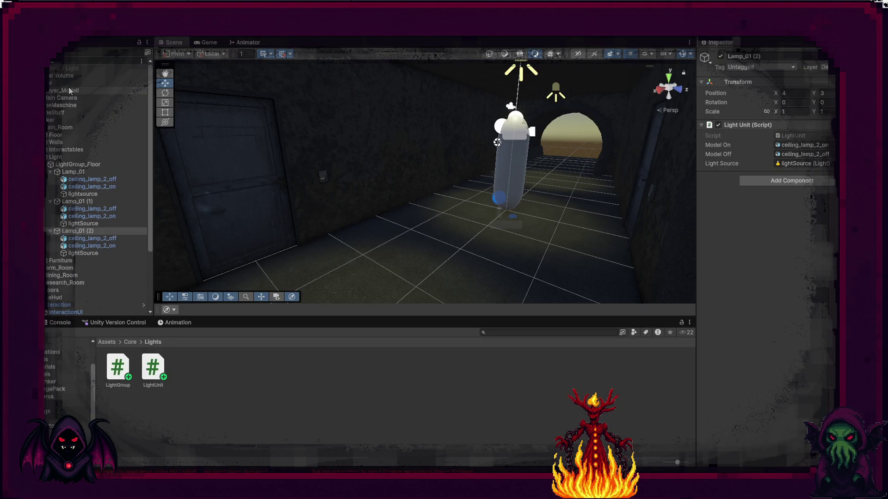
Fill LightGroup_Floor's Lights list with Lamp_01, Lamp_01 (1) and Lamp_01 (2).
{"action": "left_click", "coordinate": [70, 165]}
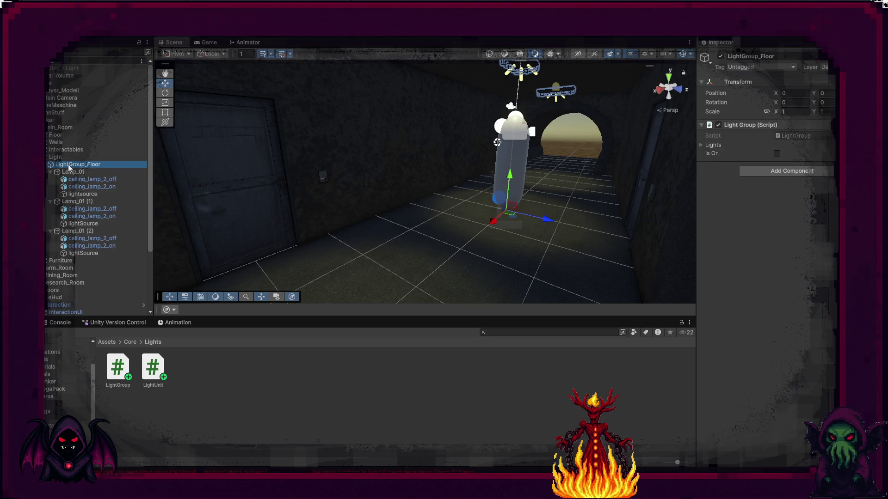
{"action": "left_click", "coordinate": [701, 146]}
{"action": "mouse_move", "coordinate": [73, 172]}
{"action": "left_mouse_down"}
{"action": "mouse_move", "coordinate": [416, 176]}
{"action": "mouse_move", "coordinate": [818, 156]}
{"action": "left_mouse_up"}
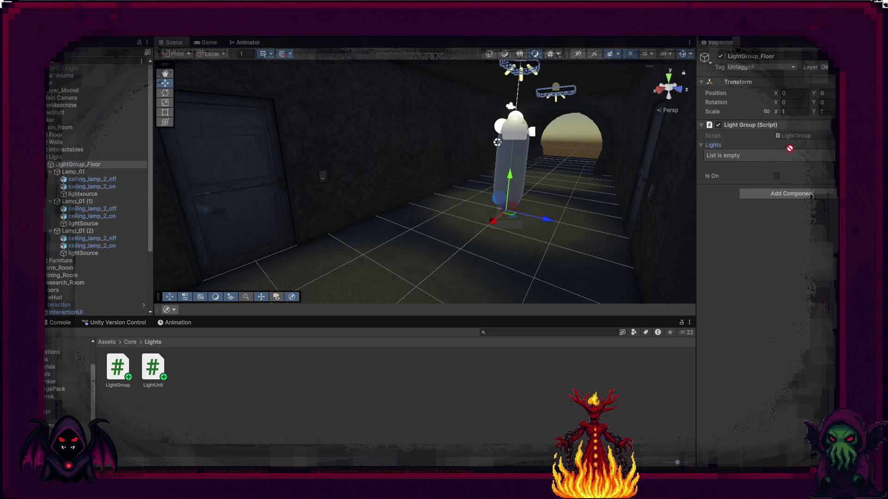
{"action": "left_click_drag", "start_coordinate": [76, 202], "coordinate": [600, 178]}
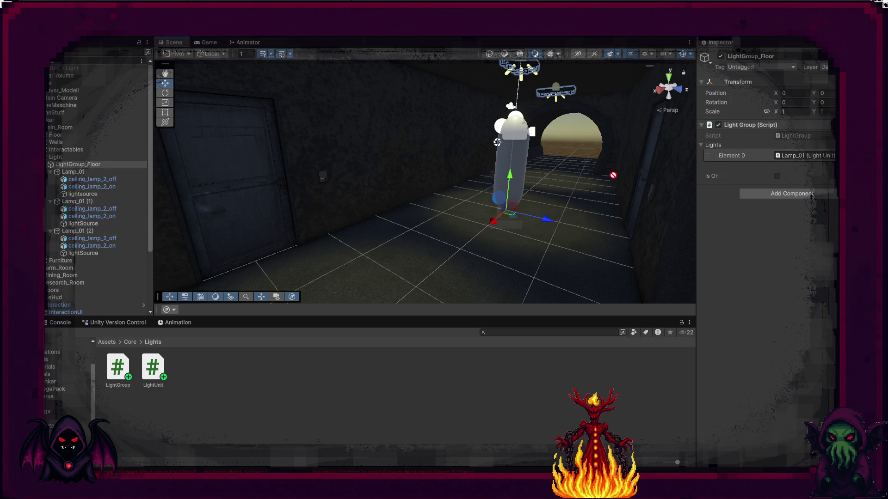
{"action": "left_click_drag", "start_coordinate": [715, 149], "coordinate": [720, 148]}
{"action": "mouse_move", "coordinate": [75, 230]}
{"action": "left_mouse_down"}
{"action": "mouse_move", "coordinate": [747, 135]}
{"action": "mouse_move", "coordinate": [744, 142]}
{"action": "left_mouse_up"}
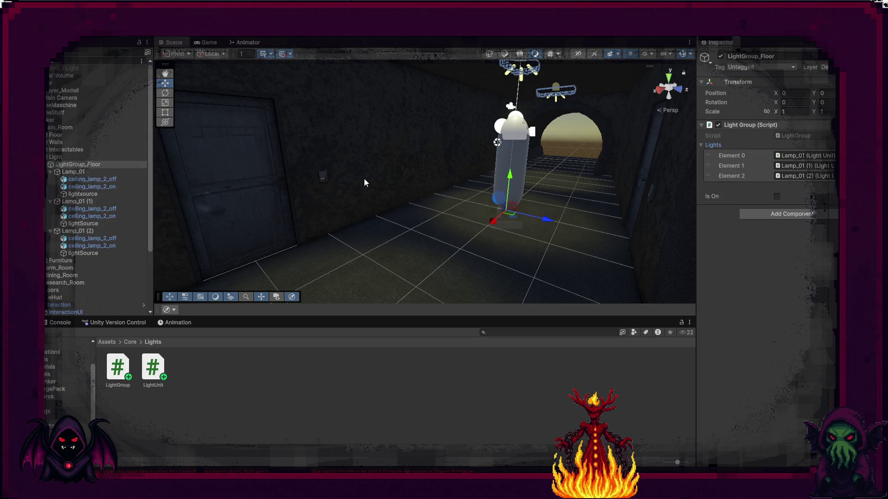
{"action": "left_click", "coordinate": [323, 177]}
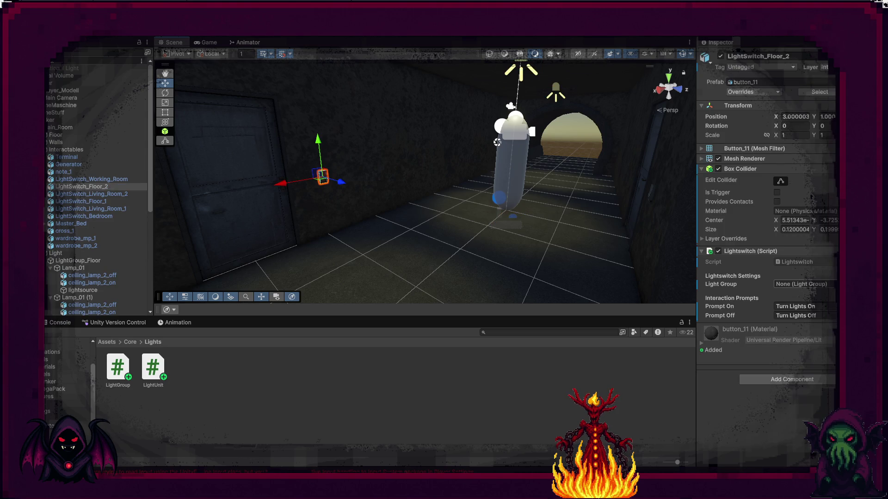
Set LightSwitch_Floor_2's Light Group to LightGroup_Floor.
{"action": "left_click", "coordinate": [832, 284]}
{"action": "left_click", "coordinate": [748, 310]}
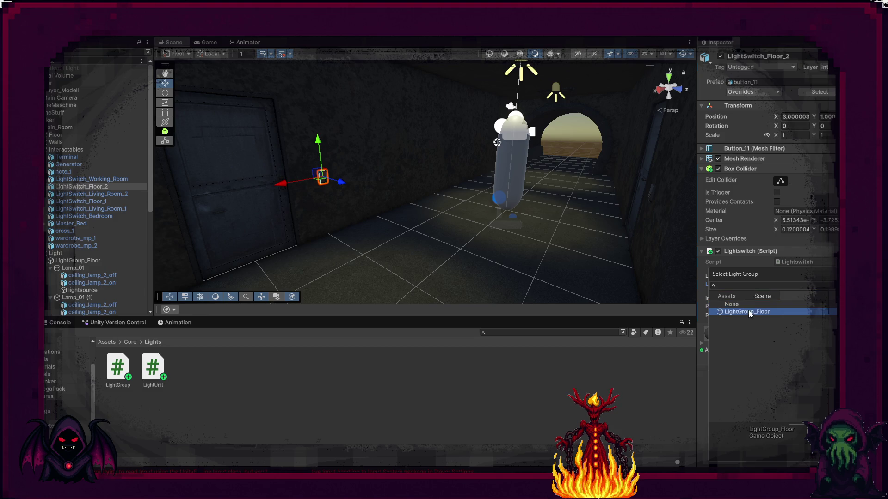
{"action": "double_click", "coordinate": [747, 311]}
{"action": "mouse_move", "coordinate": [446, 216]}
{"action": "left_mouse_down"}
{"action": "mouse_move", "coordinate": [574, 217]}
{"action": "mouse_move", "coordinate": [563, 204]}
{"action": "left_mouse_up"}
Set LightSwitch_Floor_1's Light Group to LightGroup_Floor and start the game.
{"action": "left_click", "coordinate": [543, 194]}
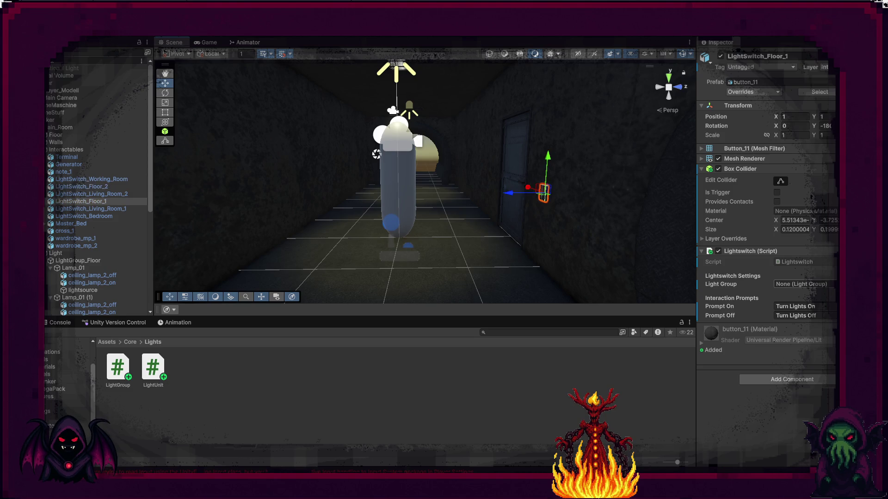
{"action": "left_click", "coordinate": [832, 284]}
{"action": "double_click", "coordinate": [770, 315]}
{"action": "mouse_move", "coordinate": [532, 222]}
{"action": "left_mouse_down"}
{"action": "mouse_move", "coordinate": [449, 227]}
{"action": "mouse_move", "coordinate": [475, 226]}
{"action": "left_mouse_up"}
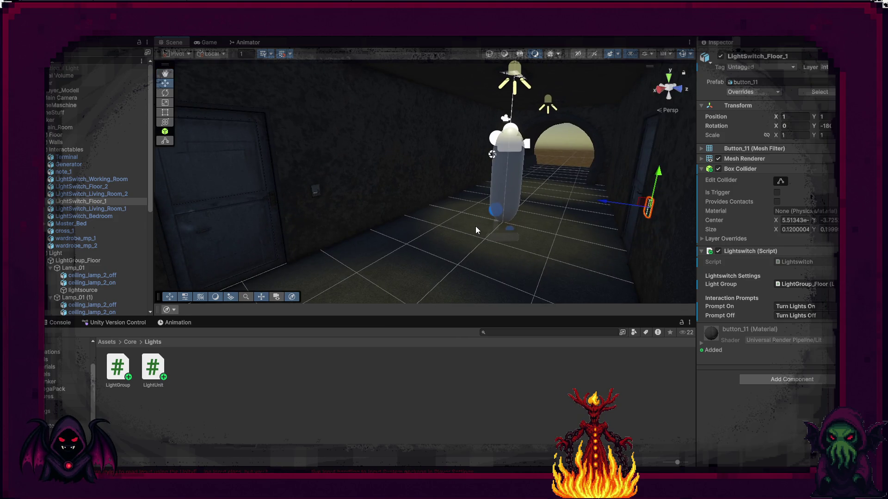
{"action": "left_click", "coordinate": [415, 34]}
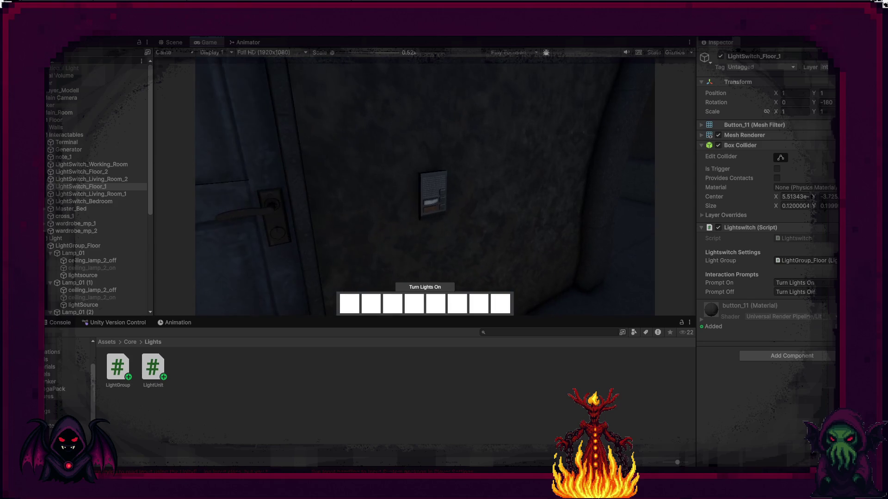
{"action": "key", "text": "e"}
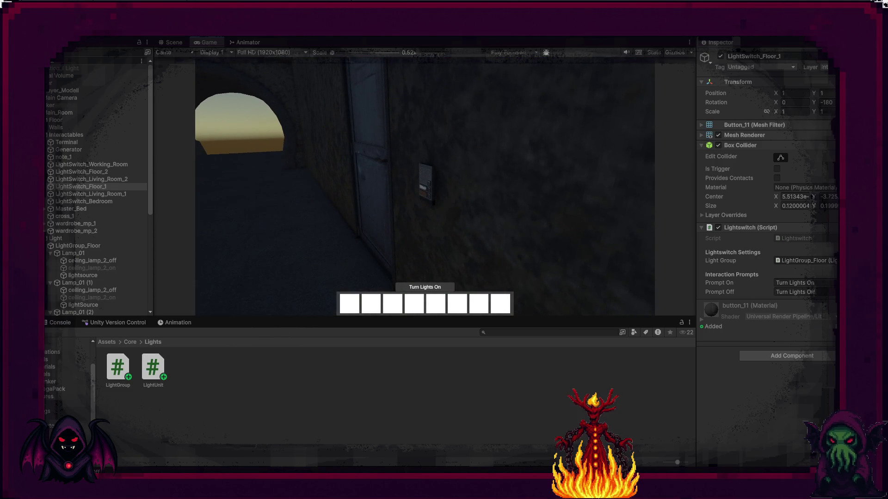
{"action": "key", "text": "e"}
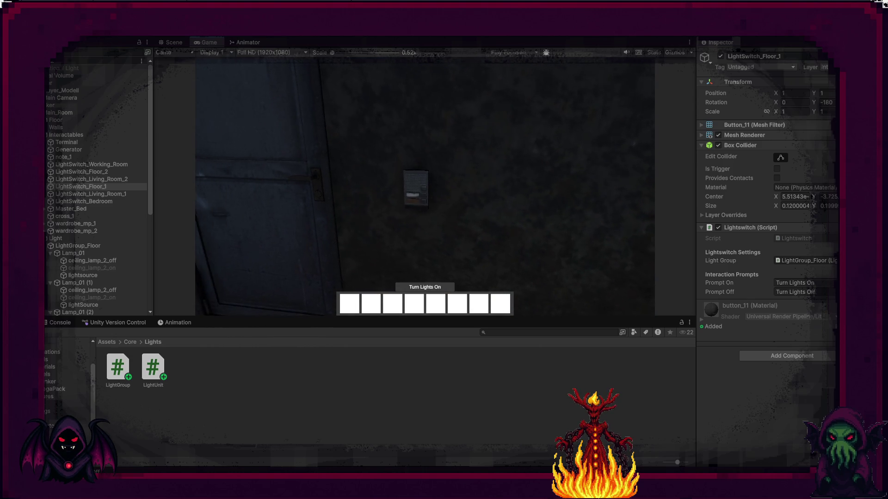
{"action": "key", "text": "e"}
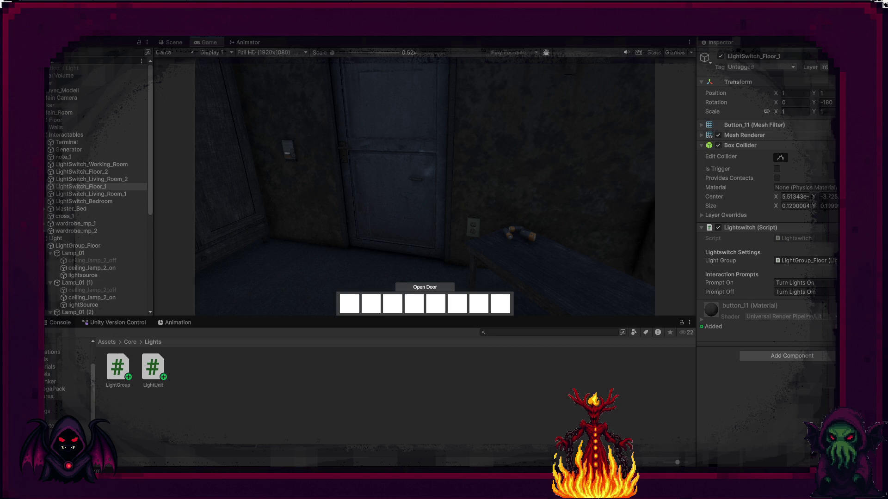
{"action": "mouse_move", "coordinate": [424, 185]}
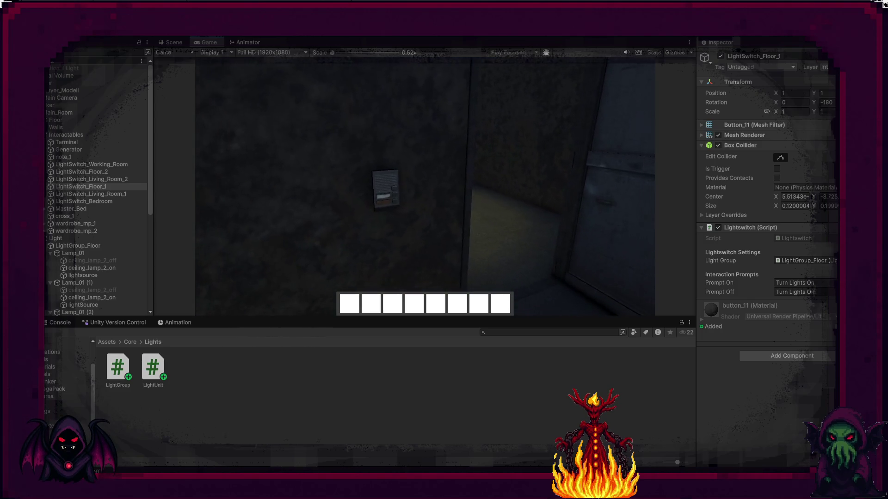
{"action": "key", "text": "e"}
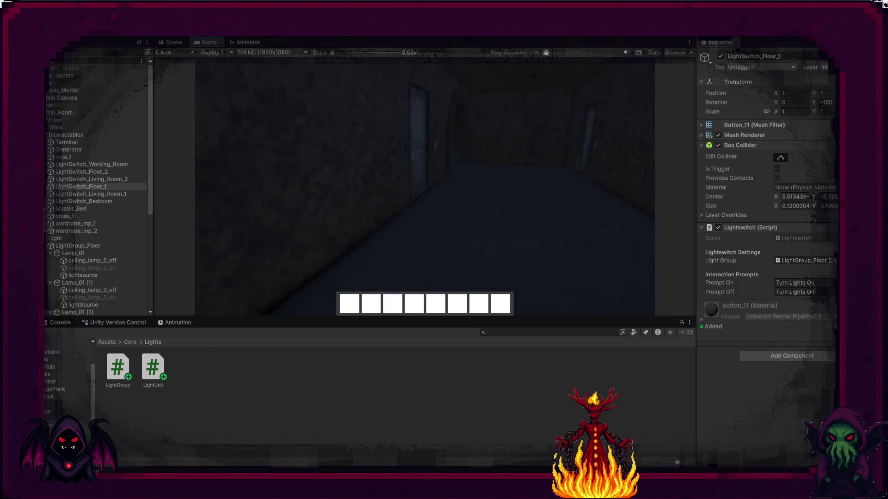
{"action": "key", "text": "e"}
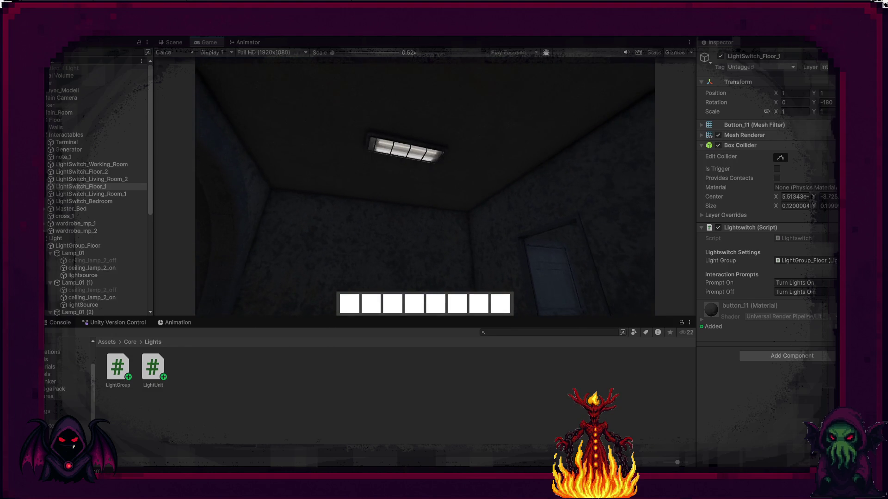
{"action": "key", "text": "w"}
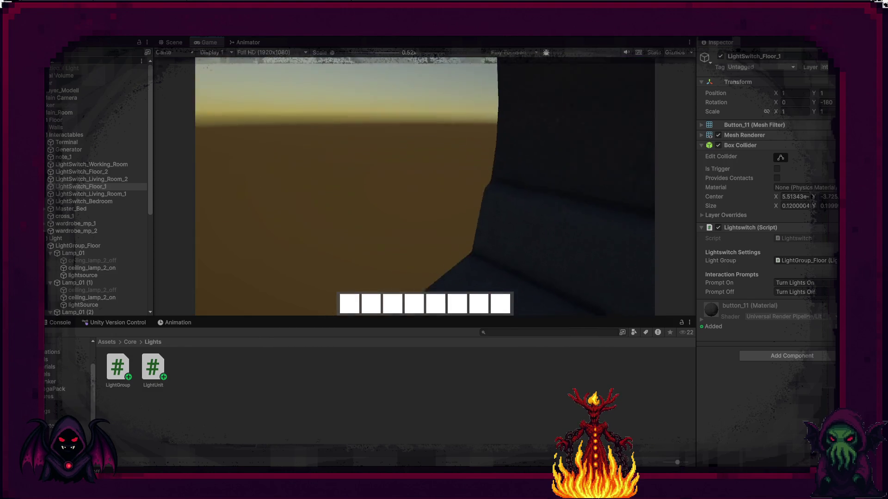
{"action": "key", "text": "w"}
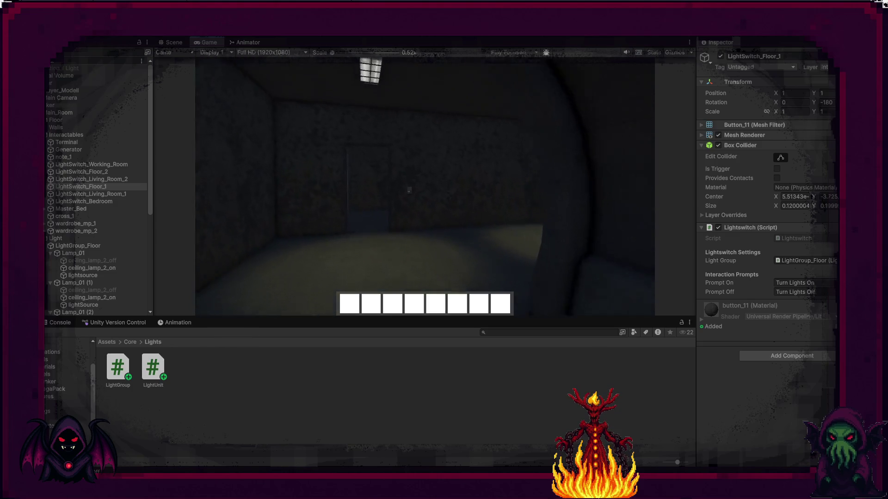
{"action": "key", "text": "w"}
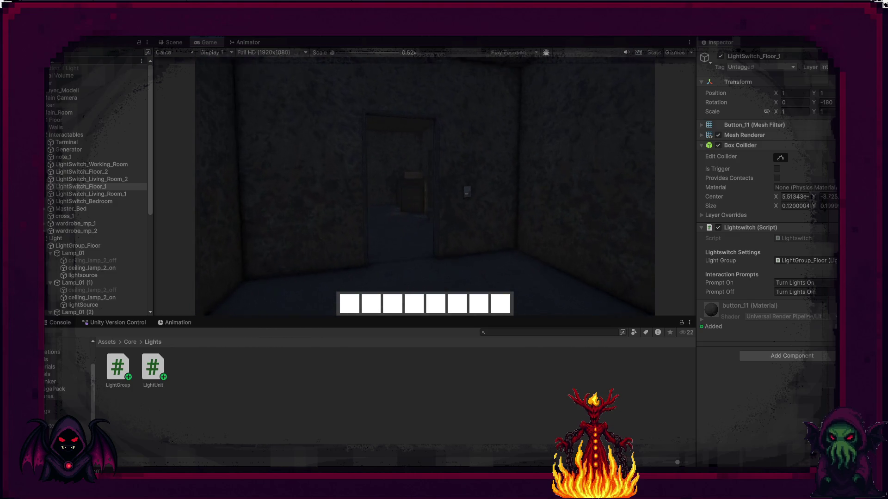
{"action": "key", "text": "w"}
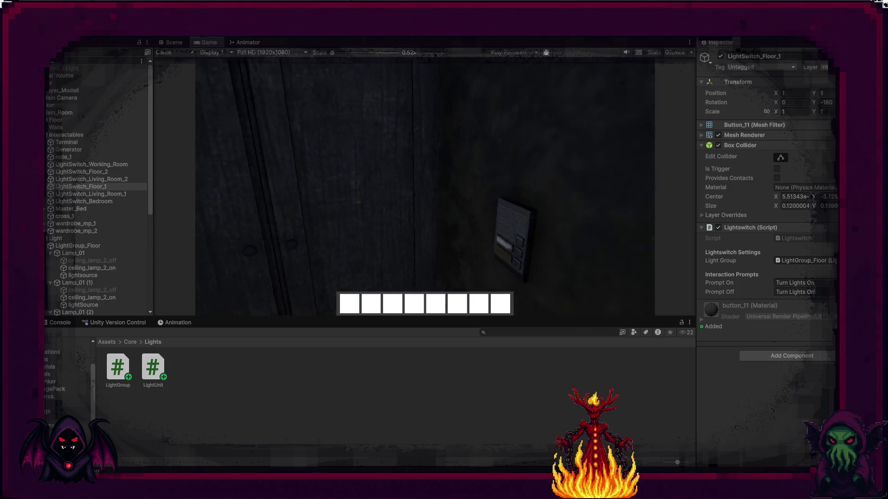
{"action": "key", "text": "w"}
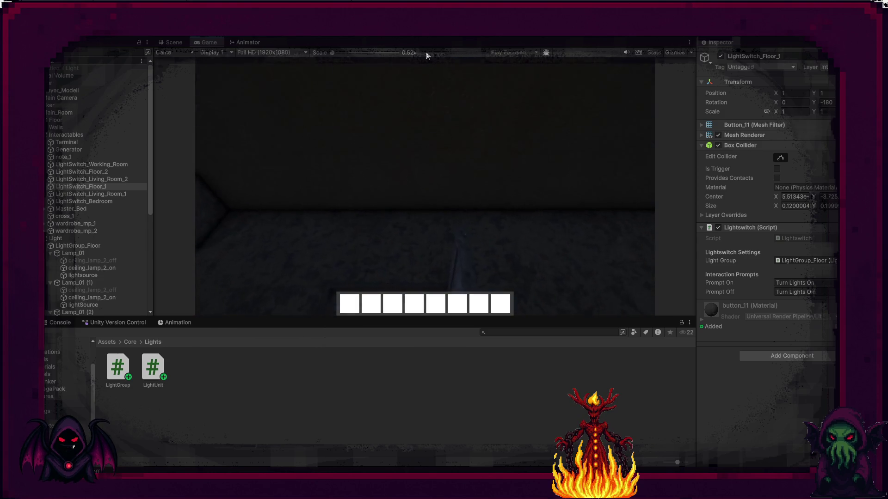
{"action": "key", "text": "ctrl+p"}
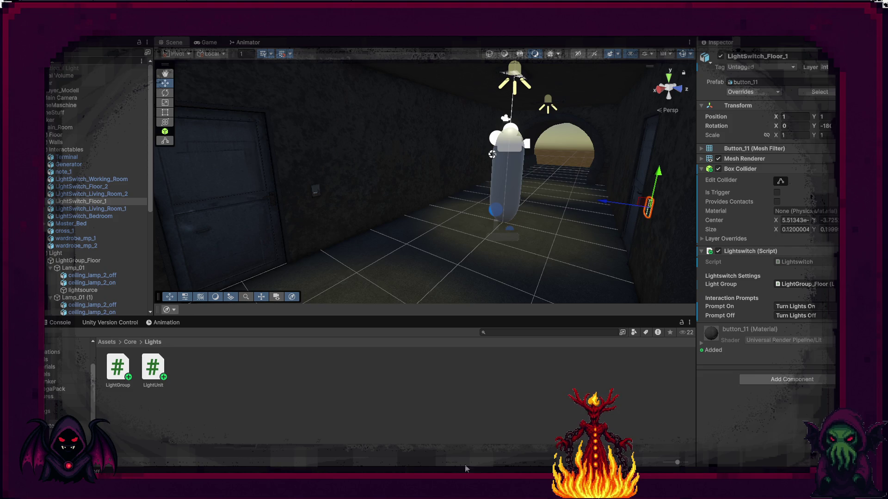
Select the Main Camera and set its near clipping plane to 0.01 and far to 100.
{"action": "left_click", "coordinate": [500, 403]}
{"action": "mouse_move", "coordinate": [525, 276]}
{"action": "left_mouse_down"}
{"action": "mouse_move", "coordinate": [527, 241]}
{"action": "mouse_move", "coordinate": [575, 169]}
{"action": "mouse_move", "coordinate": [484, 88]}
{"action": "mouse_move", "coordinate": [525, 85]}
{"action": "mouse_move", "coordinate": [514, 120]}
{"action": "mouse_move", "coordinate": [476, 146]}
{"action": "mouse_move", "coordinate": [656, 193]}
{"action": "mouse_move", "coordinate": [492, 198]}
{"action": "mouse_move", "coordinate": [589, 147]}
{"action": "mouse_move", "coordinate": [541, 159]}
{"action": "mouse_move", "coordinate": [706, 194]}
{"action": "left_mouse_up"}
{"action": "mouse_move", "coordinate": [647, 194]}
{"action": "left_mouse_down"}
{"action": "mouse_move", "coordinate": [546, 194]}
{"action": "mouse_move", "coordinate": [578, 194]}
{"action": "left_mouse_up"}
{"action": "left_click", "coordinate": [520, 195]}
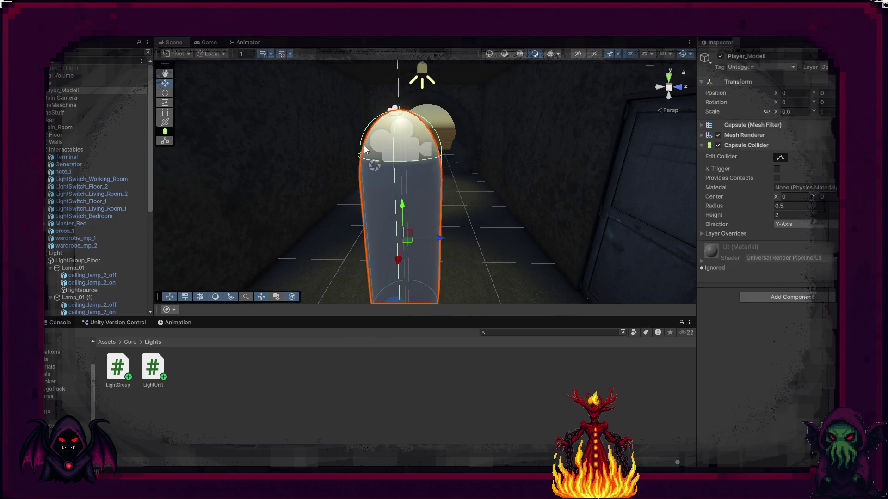
{"action": "left_click", "coordinate": [101, 98]}
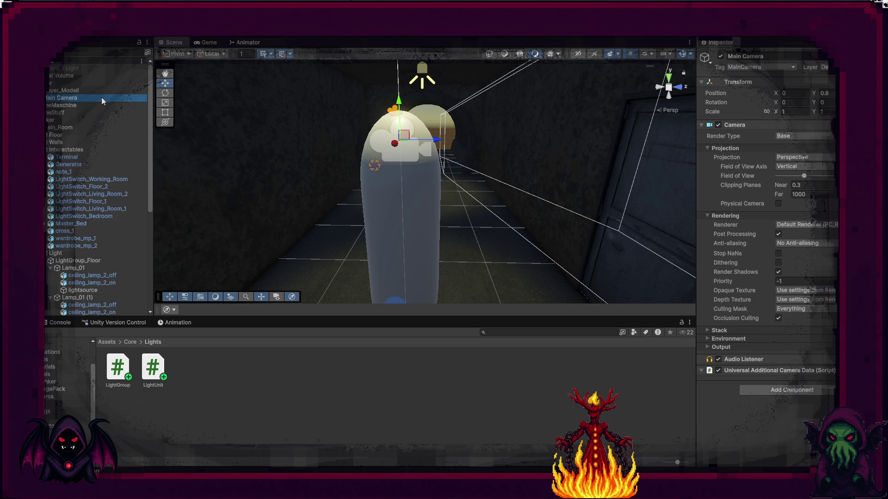
{"action": "left_click", "coordinate": [805, 185]}
{"action": "type", "text": "0.01"}
{"action": "left_click", "coordinate": [795, 195]}
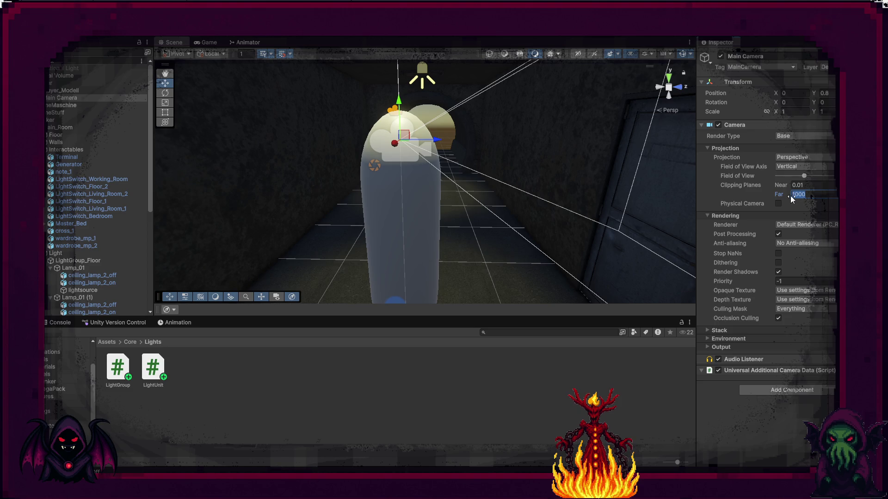
{"action": "type", "text": "100"}
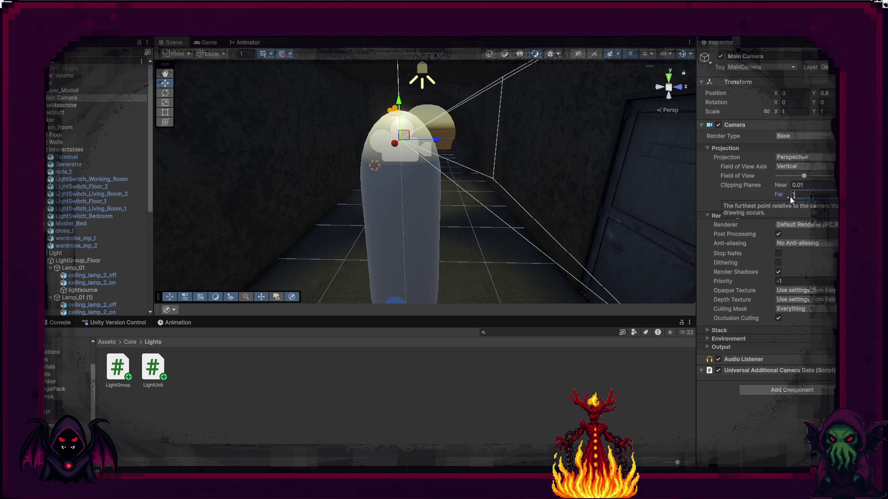
Lower the camera's far clipping plane to 50, then to 25.
{"action": "mouse_move", "coordinate": [567, 196]}
{"action": "left_mouse_down"}
{"action": "mouse_move", "coordinate": [682, 196]}
{"action": "mouse_move", "coordinate": [620, 192]}
{"action": "left_mouse_up"}
{"action": "key", "text": "f"}
{"action": "left_click", "coordinate": [809, 194]}
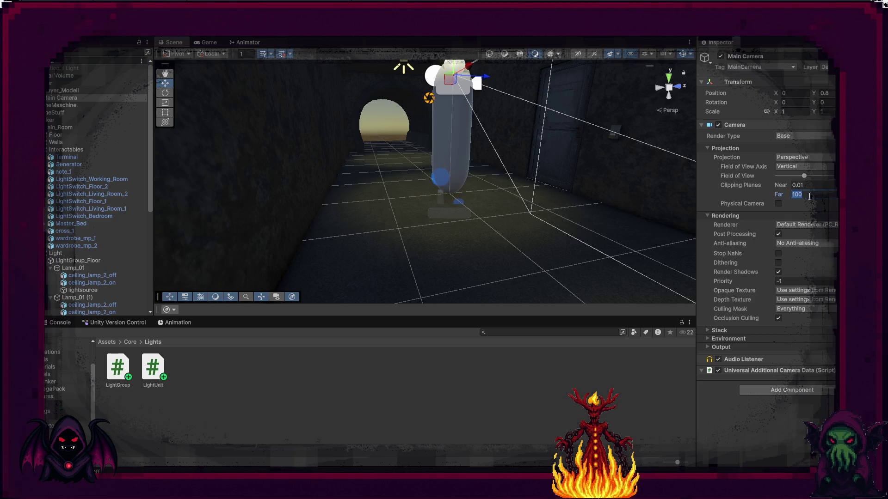
{"action": "type", "text": "50"}
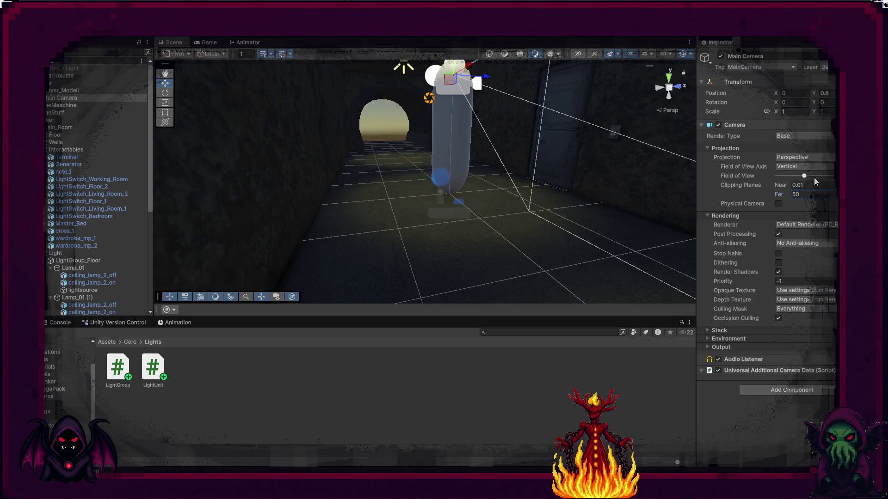
{"action": "key", "text": "Return"}
{"action": "left_click_drag", "start_coordinate": [615, 139], "coordinate": [613, 137]}
{"action": "left_click", "coordinate": [805, 195]}
{"action": "type", "text": "25"}
{"action": "key", "text": "Return"}
{"action": "mouse_move", "coordinate": [548, 178]}
{"action": "left_mouse_down"}
{"action": "mouse_move", "coordinate": [554, 161]}
{"action": "mouse_move", "coordinate": [506, 169]}
{"action": "left_mouse_up"}
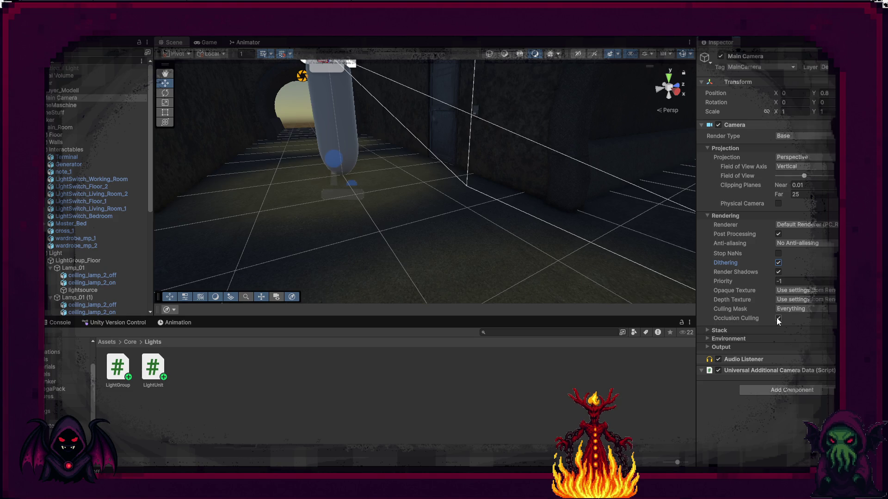
Give the camera a Solid Color background set to near-black.
{"action": "left_click", "coordinate": [759, 337]}
{"action": "left_click", "coordinate": [787, 348]}
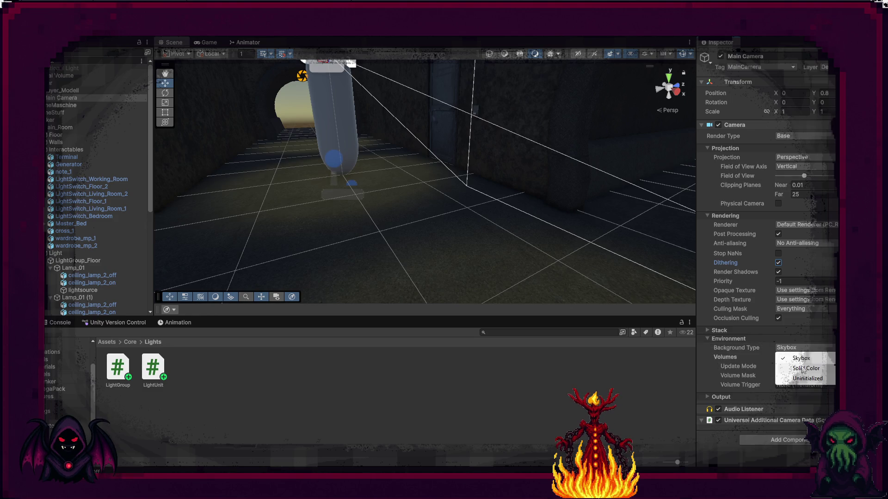
{"action": "left_click", "coordinate": [803, 368]}
{"action": "left_click", "coordinate": [794, 355]}
{"action": "left_click_drag", "start_coordinate": [809, 267], "coordinate": [806, 275]}
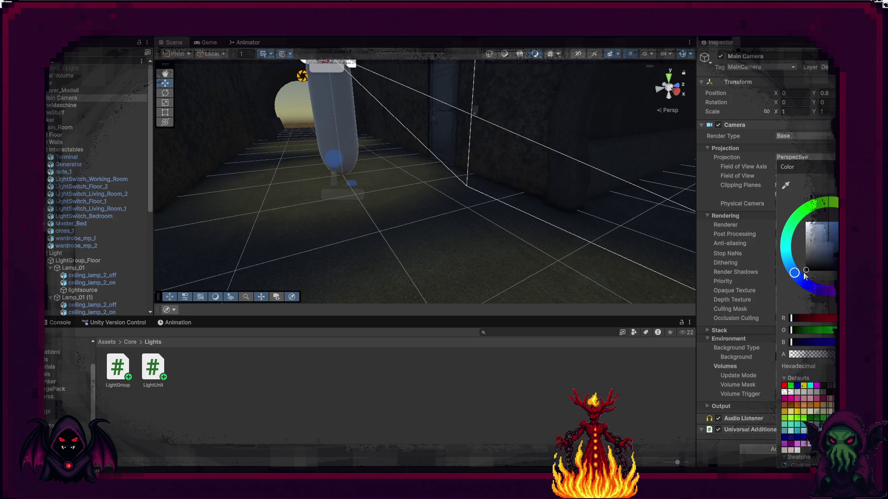
{"action": "left_click", "coordinate": [723, 343]}
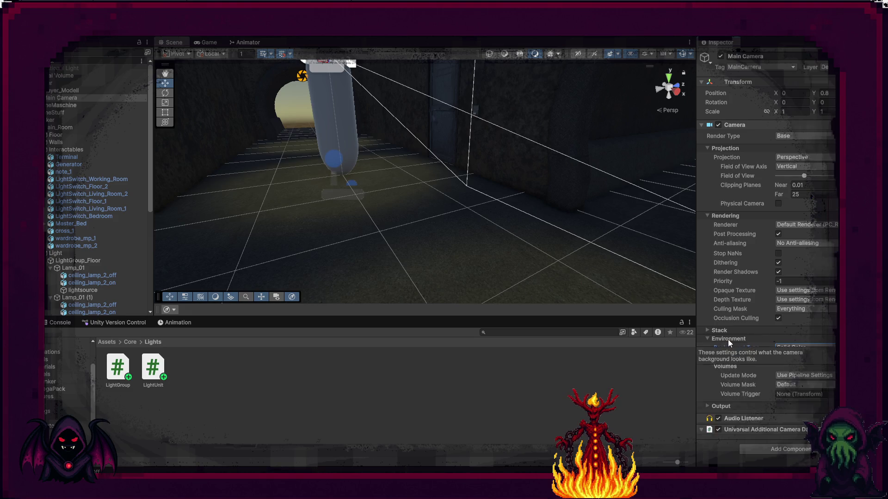
{"action": "left_click", "coordinate": [728, 339]}
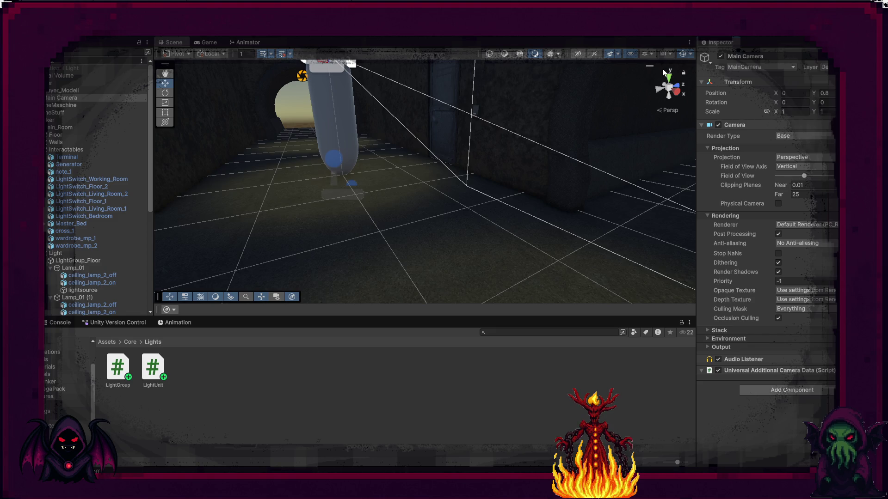
{"action": "left_click", "coordinate": [178, 33]}
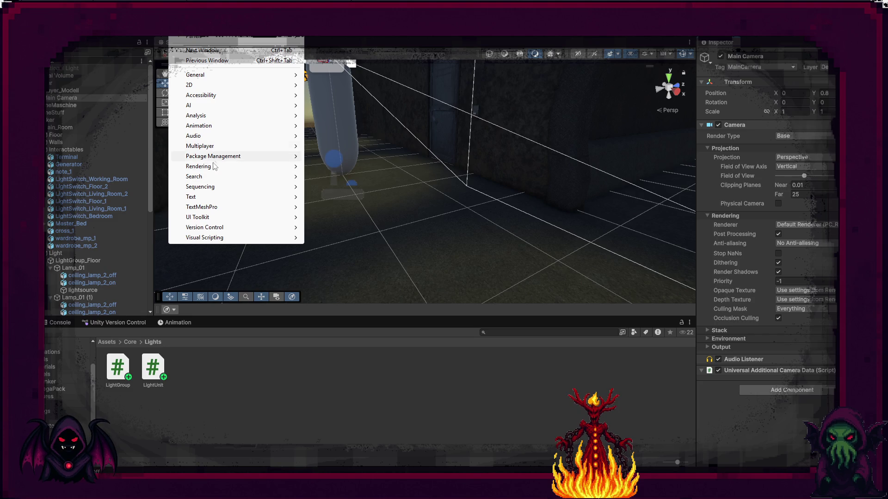
Open the Rendering > Lighting window and dock it beside the Inspector.
{"action": "mouse_move", "coordinate": [207, 139]}
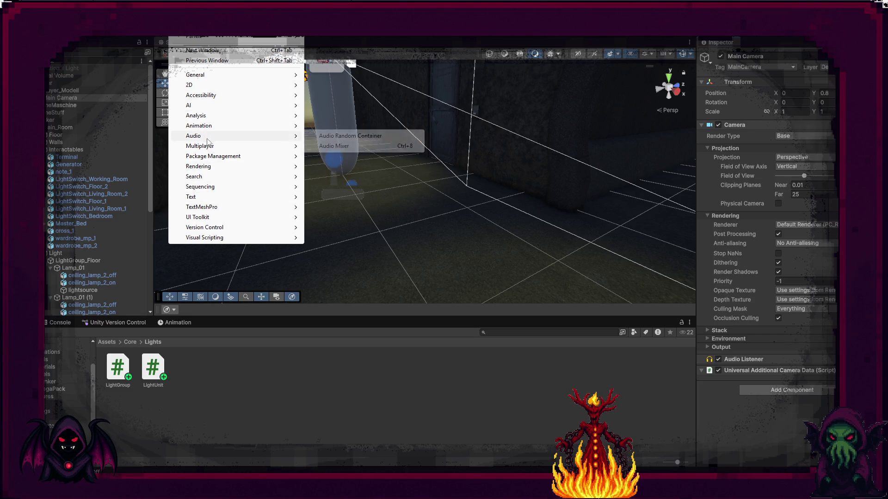
{"action": "mouse_move", "coordinate": [203, 167]}
{"action": "left_click", "coordinate": [331, 167]}
{"action": "left_click", "coordinate": [332, 168]}
{"action": "left_click_drag", "start_coordinate": [698, 105], "coordinate": [756, 44]}
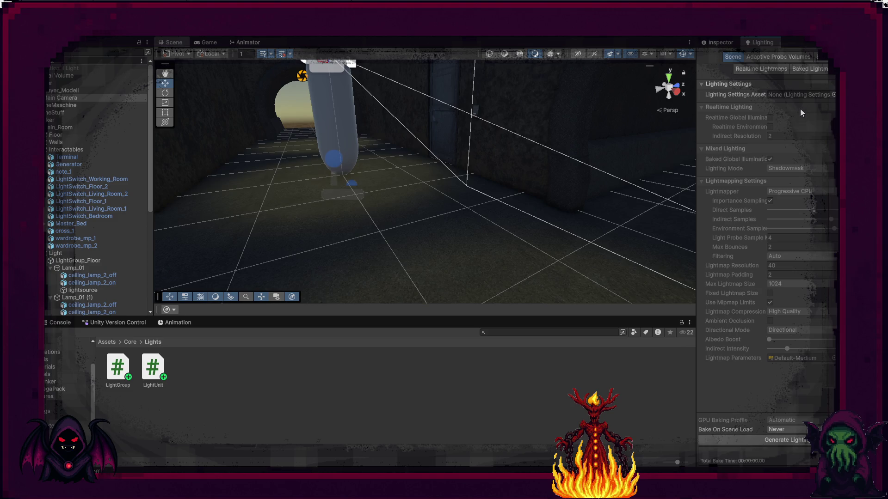
Set environment lighting Source to Color, clear the Skybox Material, enable Fog, and enter Play mode.
{"action": "left_click", "coordinate": [817, 56]}
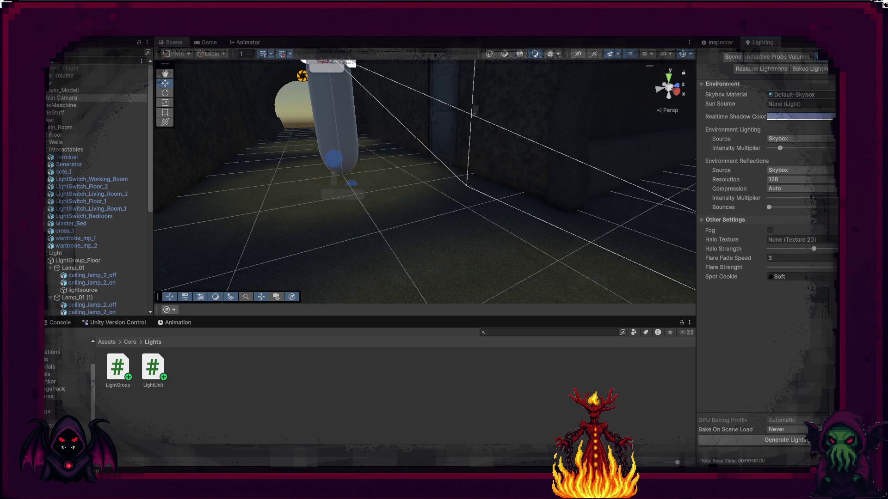
{"action": "left_click", "coordinate": [803, 138]}
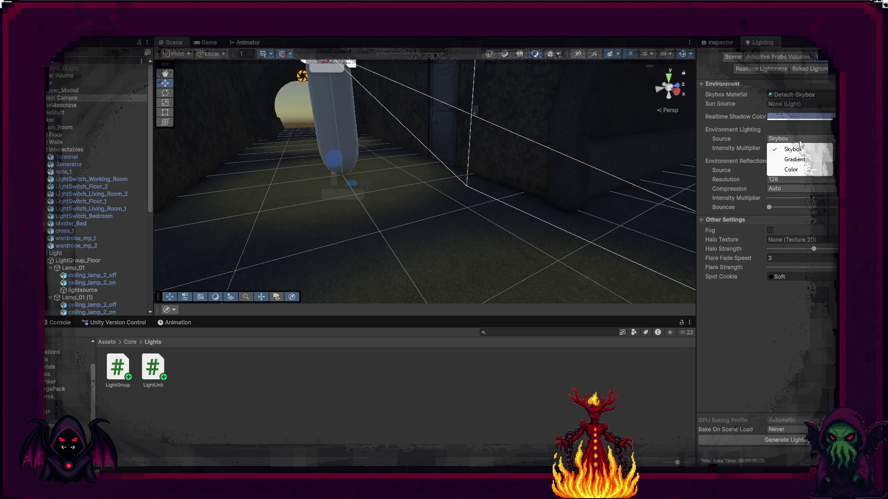
{"action": "left_click", "coordinate": [798, 170]}
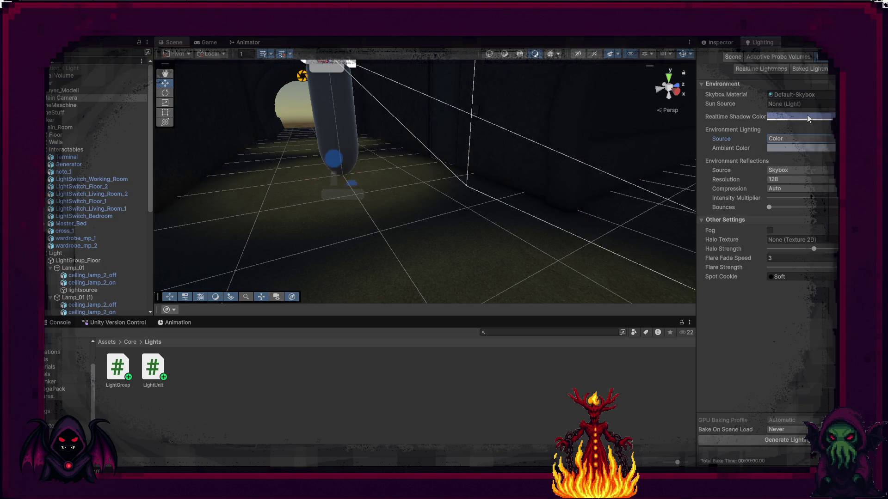
{"action": "left_click_drag", "start_coordinate": [625, 92], "coordinate": [604, 71]}
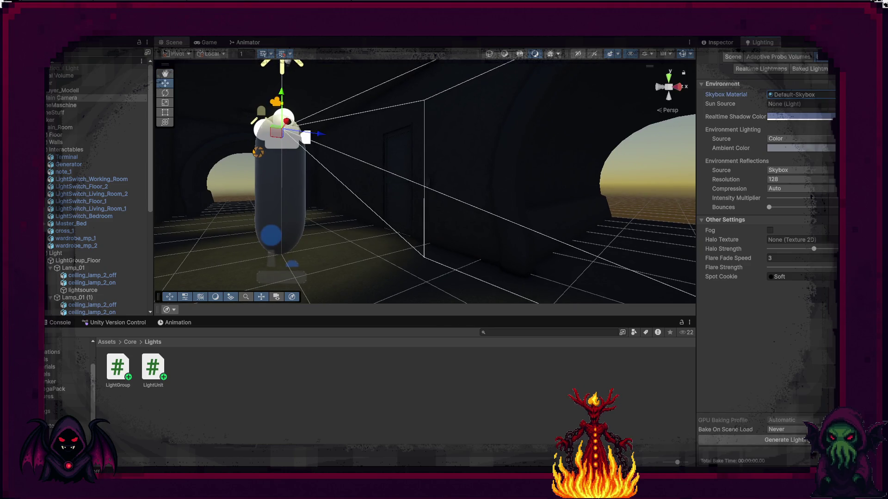
{"action": "key", "text": "Delete"}
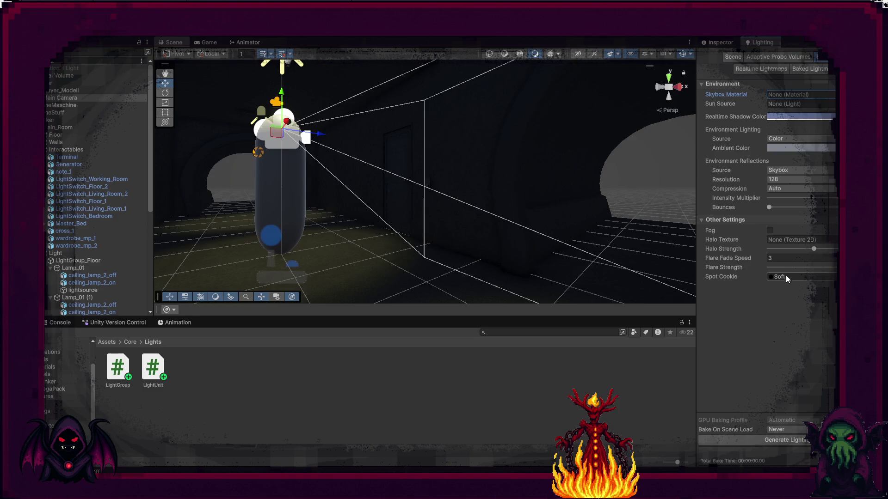
{"action": "left_click", "coordinate": [770, 229]}
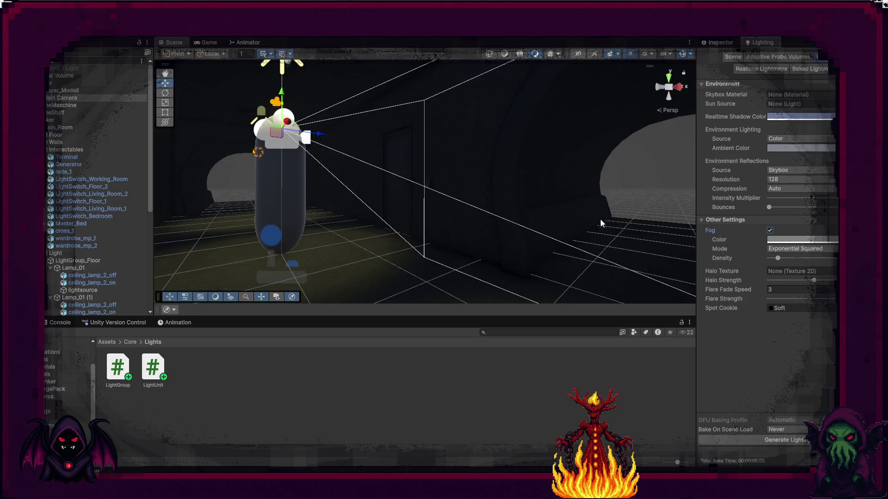
{"action": "key", "text": "ctrl+p"}
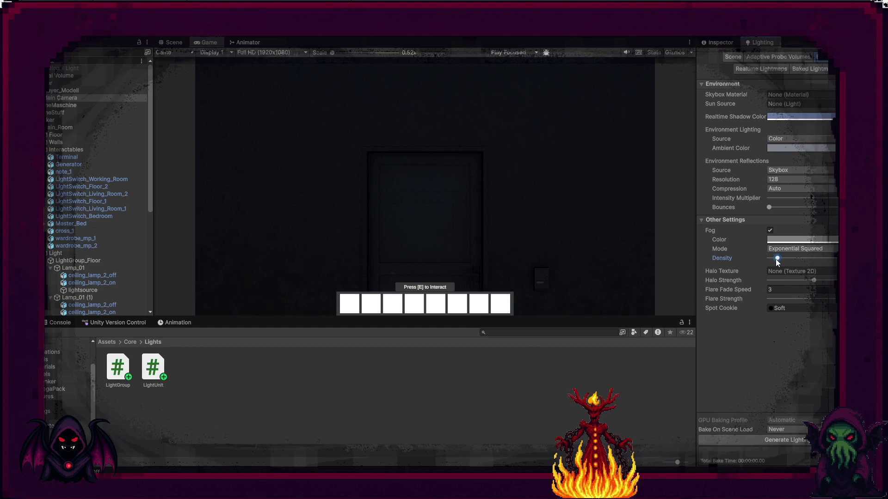
Raise the Fog Density slightly and playtest the foggier corridor.
{"action": "mouse_move", "coordinate": [781, 260]}
{"action": "left_mouse_down"}
{"action": "mouse_move", "coordinate": [817, 263]}
{"action": "mouse_move", "coordinate": [783, 264]}
{"action": "left_mouse_up"}
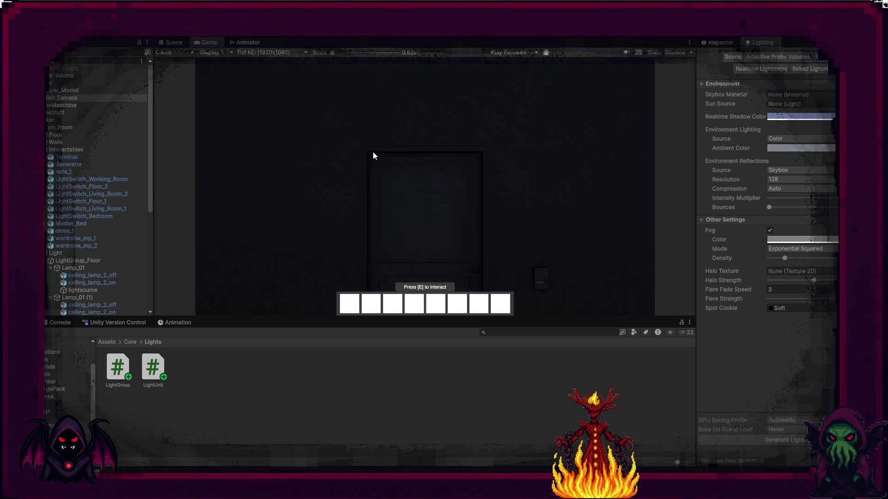
{"action": "key", "text": "ctrl+p"}
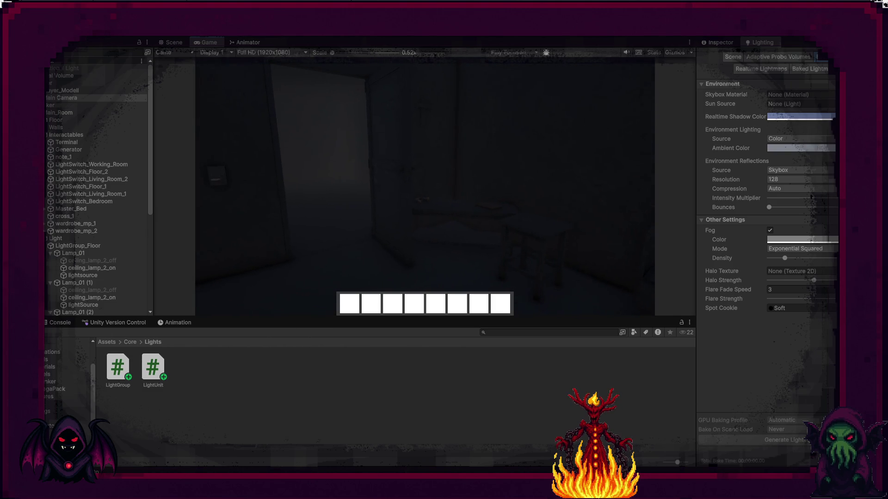
{"action": "key", "text": "Escape"}
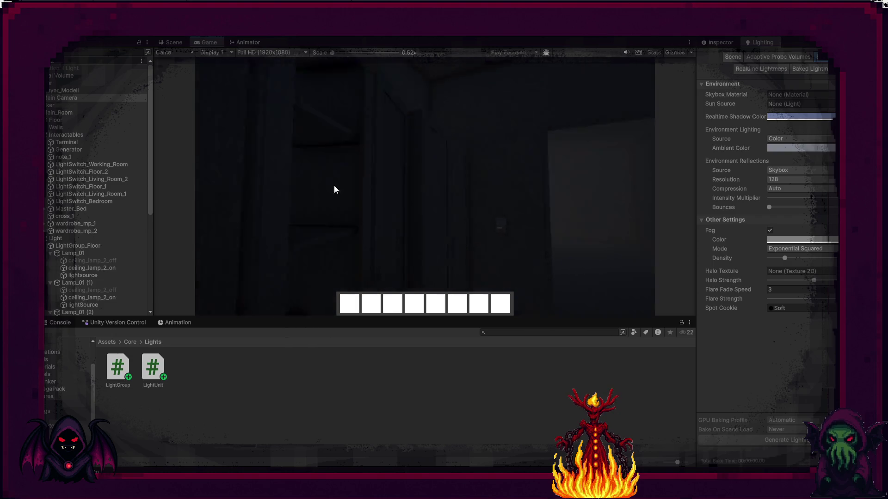
Frame the Player in the Scene view, then run and stop another playtest.
{"action": "left_click", "coordinate": [170, 45]}
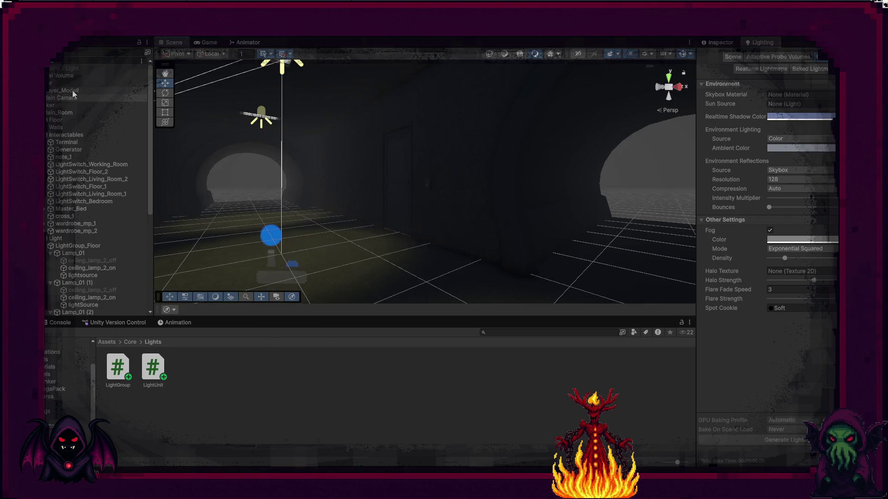
{"action": "left_click", "coordinate": [71, 86]}
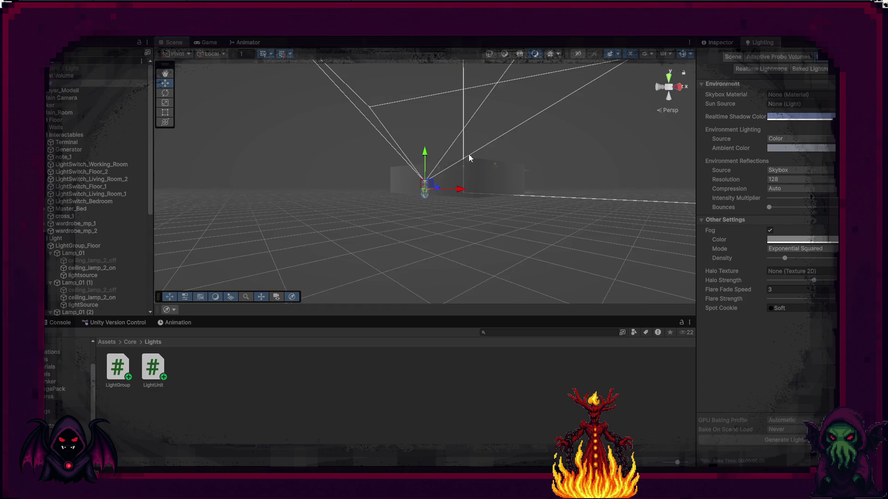
{"action": "key", "text": "f"}
{"action": "left_click_drag", "start_coordinate": [479, 179], "coordinate": [478, 194]}
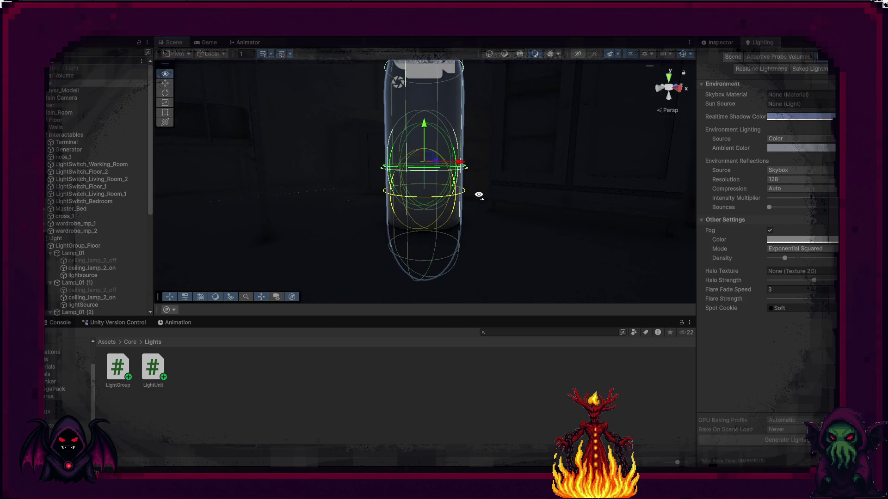
{"action": "left_click", "coordinate": [435, 38]}
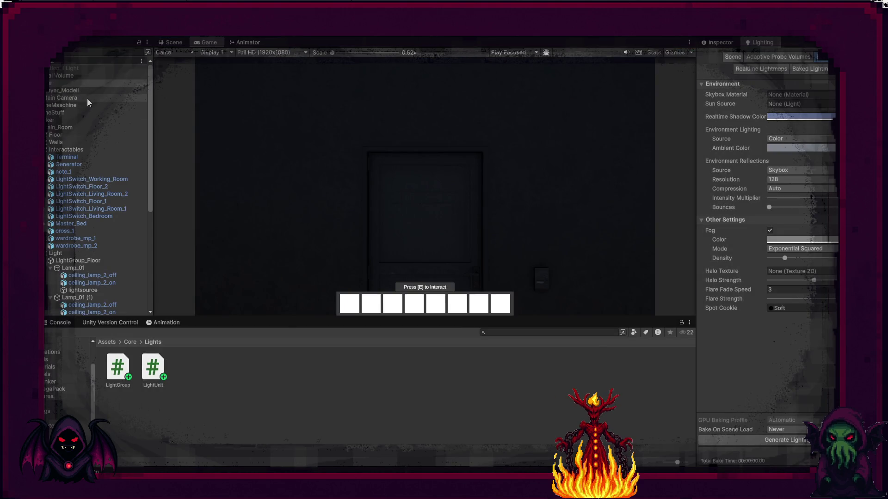
{"action": "key", "text": "ctrl+p"}
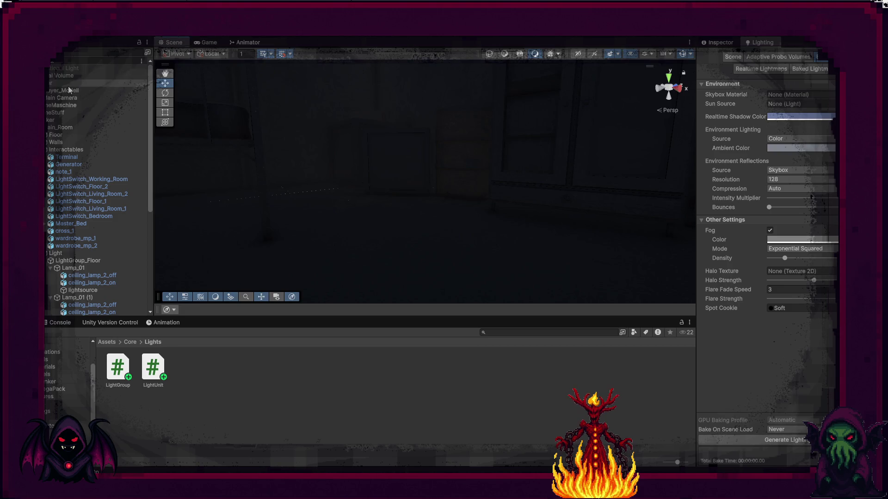
Set the Player's Character Controller Height to 2 and Center Y to 0.15, then enter Play mode.
{"action": "double_click", "coordinate": [68, 85]}
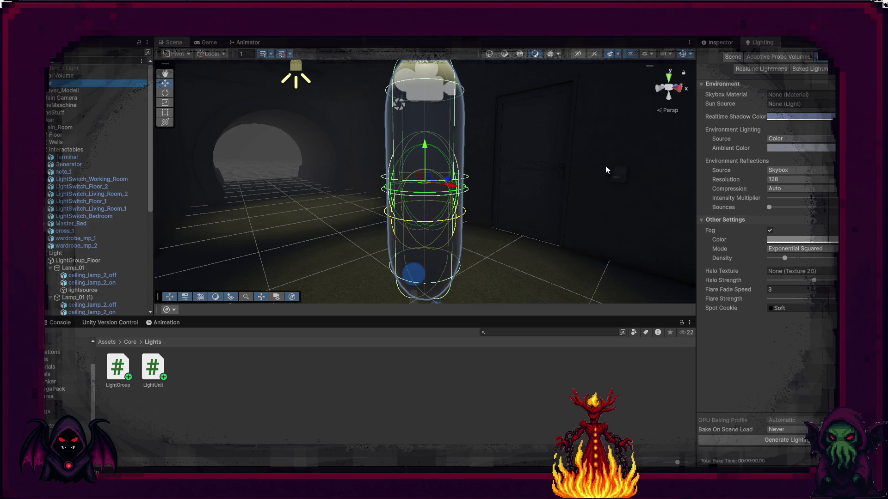
{"action": "left_click", "coordinate": [712, 44]}
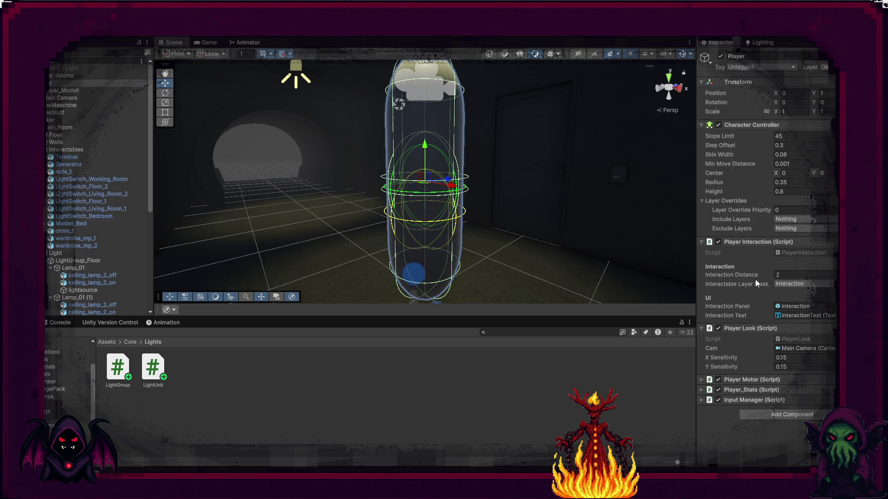
{"action": "left_click", "coordinate": [789, 191]}
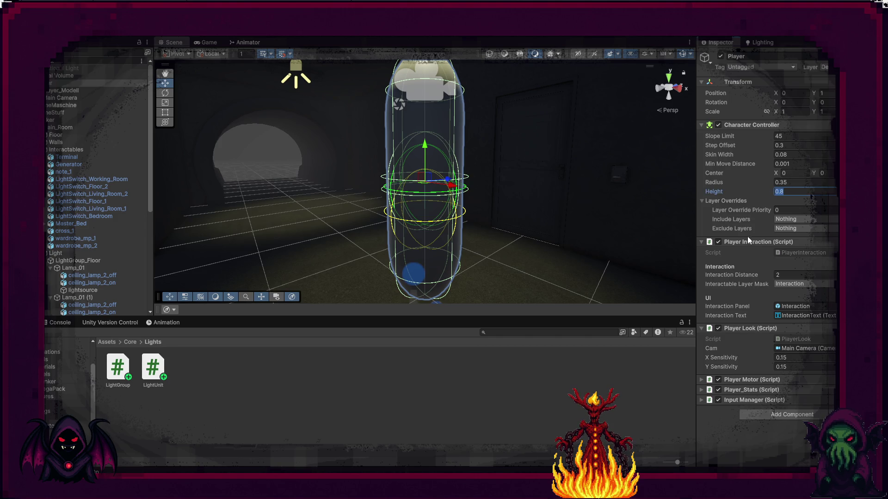
{"action": "type", "text": "1"}
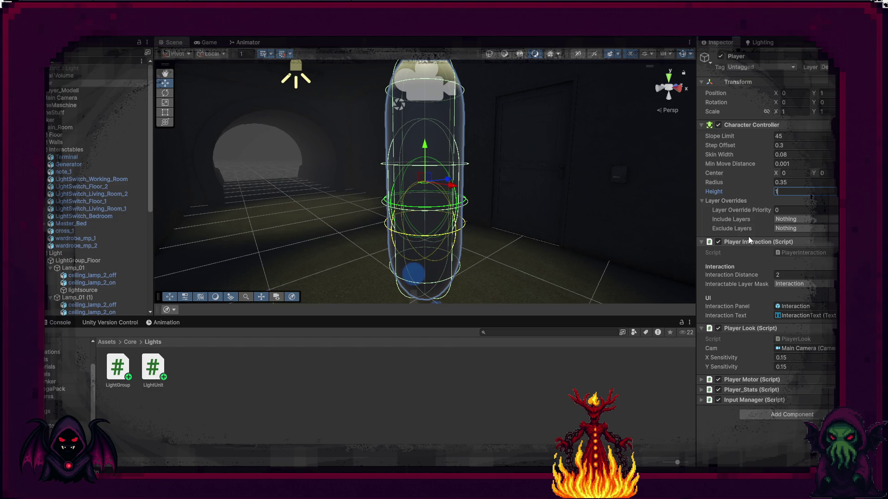
{"action": "key", "text": "BackSpace"}
{"action": "type", "text": "2"}
{"action": "mouse_move", "coordinate": [629, 228]}
{"action": "left_mouse_down"}
{"action": "mouse_move", "coordinate": [574, 252]}
{"action": "mouse_move", "coordinate": [594, 197]}
{"action": "mouse_move", "coordinate": [594, 232]}
{"action": "left_mouse_up"}
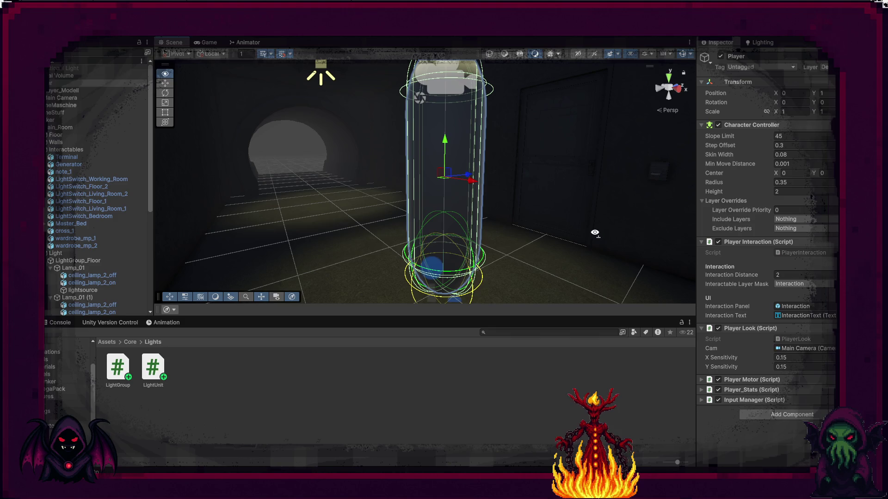
{"action": "left_click_drag", "start_coordinate": [595, 233], "coordinate": [642, 233]}
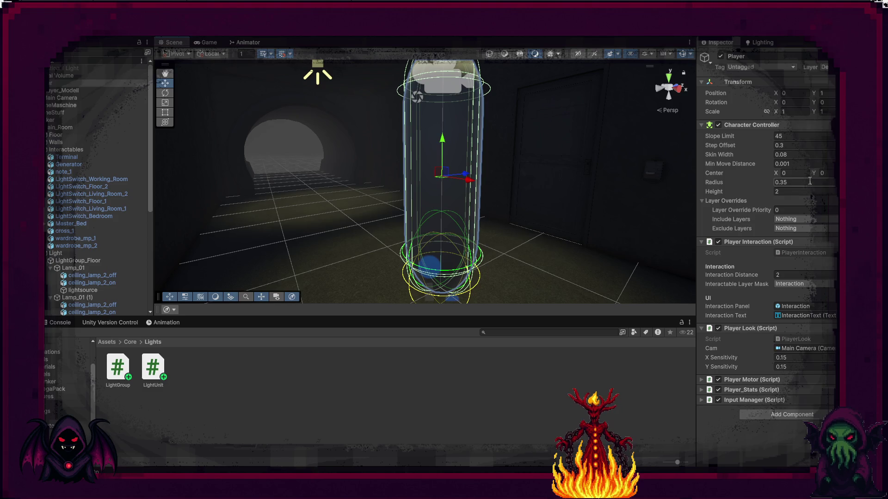
{"action": "left_click_drag", "start_coordinate": [815, 174], "coordinate": [821, 175]}
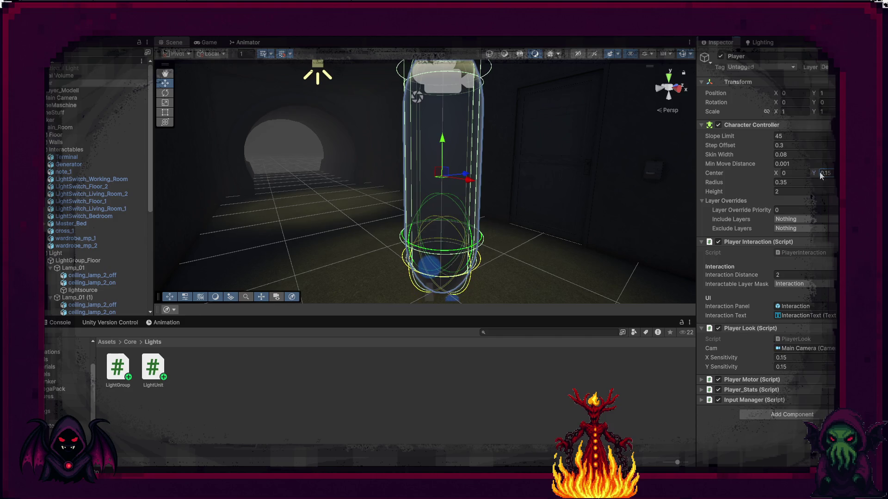
{"action": "mouse_move", "coordinate": [671, 198]}
{"action": "left_mouse_down"}
{"action": "mouse_move", "coordinate": [646, 202]}
{"action": "mouse_move", "coordinate": [640, 189]}
{"action": "left_mouse_up"}
{"action": "key", "text": "ctrl+p"}
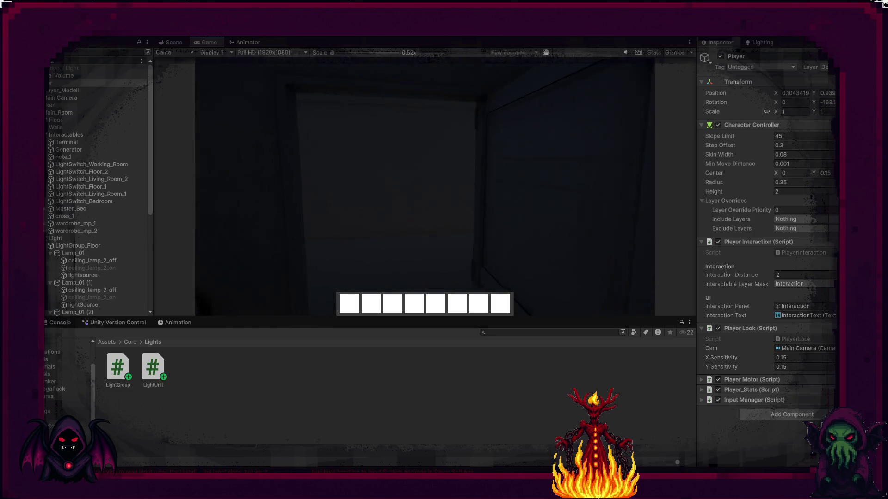
Walk the player to the door, open it with E, and step into the room.
{"action": "key", "text": "a"}
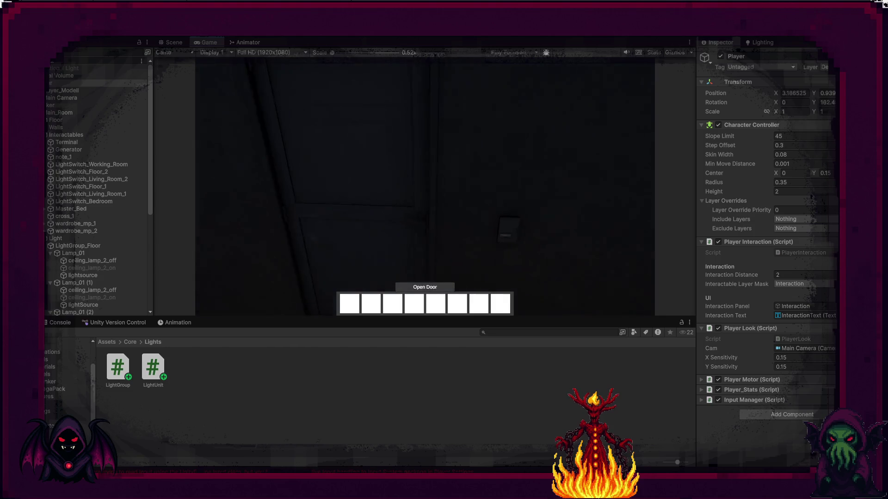
{"action": "key", "text": "e"}
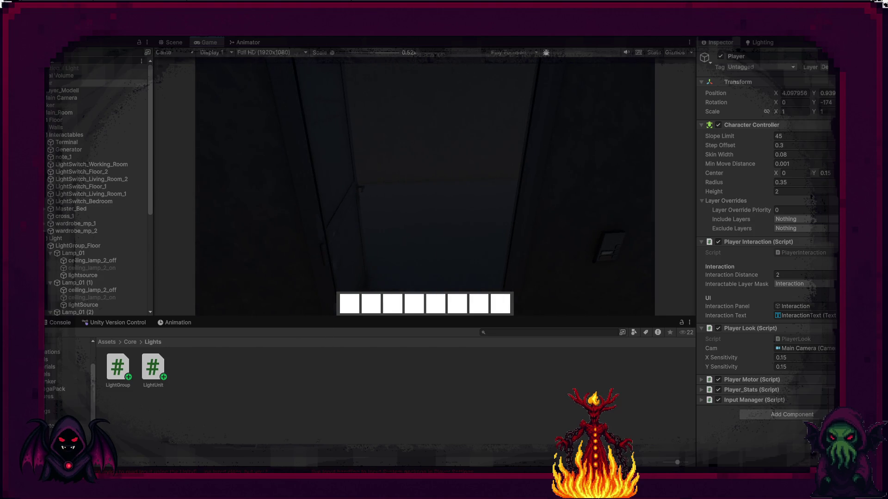
{"action": "key", "text": "d"}
{"action": "key", "text": "w"}
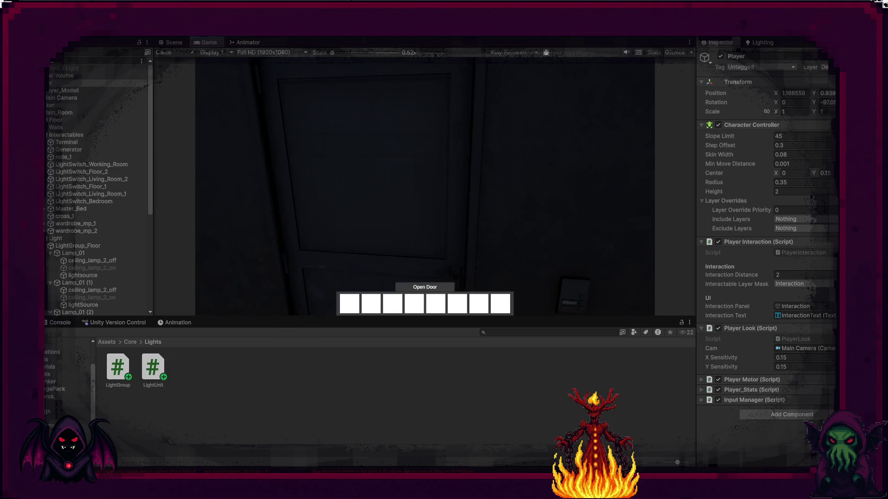
{"action": "key", "text": "w"}
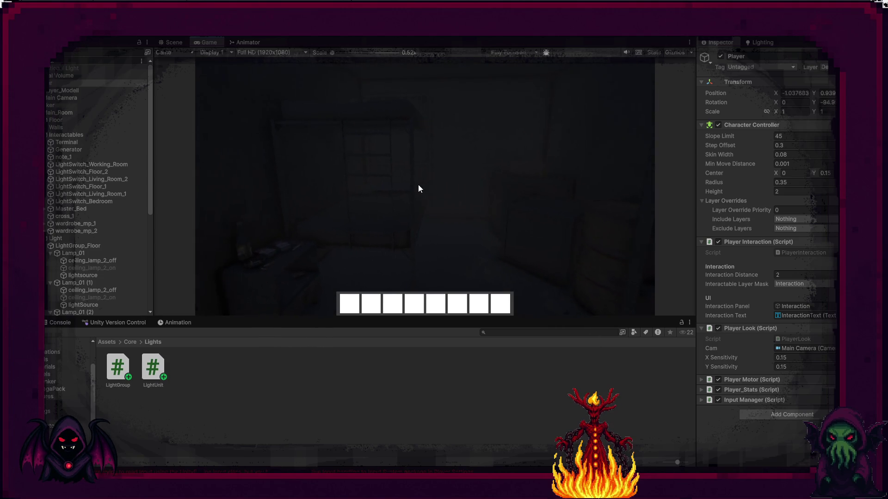
Return to the Scene view, stop Play mode, and frame the Player capsule.
{"action": "left_click", "coordinate": [171, 42]}
{"action": "key", "text": "f"}
{"action": "mouse_move", "coordinate": [258, 99]}
{"action": "left_mouse_down"}
{"action": "mouse_move", "coordinate": [301, 138]}
{"action": "mouse_move", "coordinate": [339, 132]}
{"action": "mouse_move", "coordinate": [362, 199]}
{"action": "mouse_move", "coordinate": [396, 240]}
{"action": "mouse_move", "coordinate": [307, 211]}
{"action": "mouse_move", "coordinate": [341, 212]}
{"action": "mouse_move", "coordinate": [365, 124]}
{"action": "left_mouse_up"}
{"action": "left_click", "coordinate": [433, 36]}
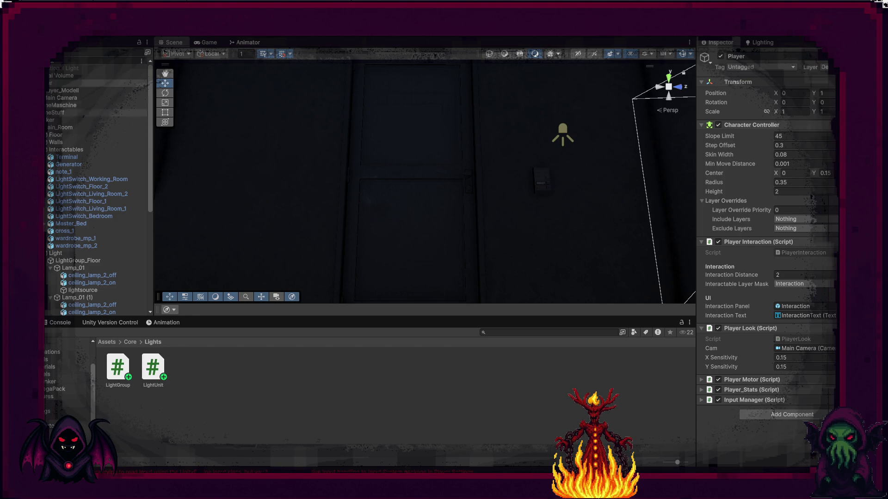
{"action": "double_click", "coordinate": [106, 83]}
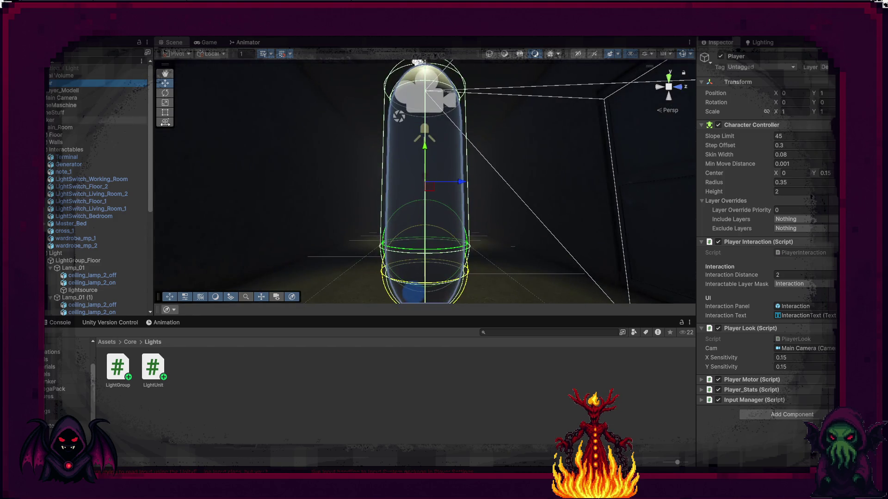
Set the Character Controller's Center Y to 0 and Height to 1.8, then save.
{"action": "left_click_drag", "start_coordinate": [506, 182], "coordinate": [486, 267]}
{"action": "left_click_drag", "start_coordinate": [488, 234], "coordinate": [499, 249]}
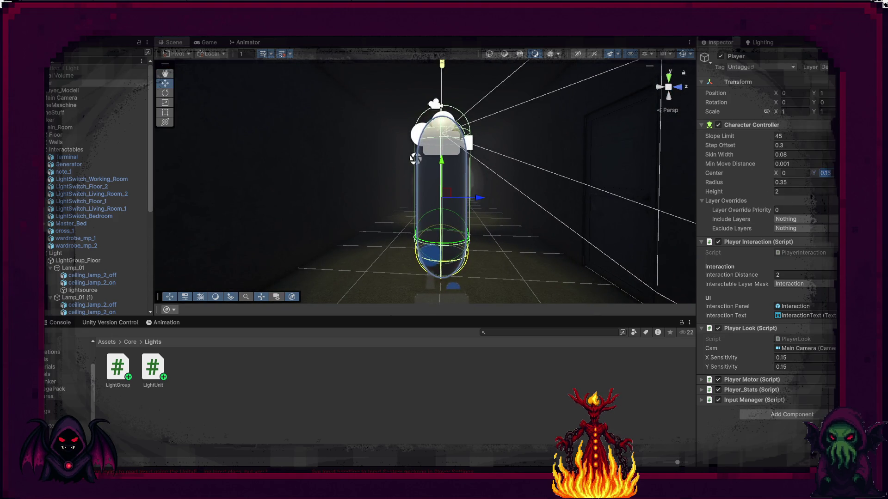
{"action": "type", "text": "0"}
{"action": "left_click", "coordinate": [791, 192]}
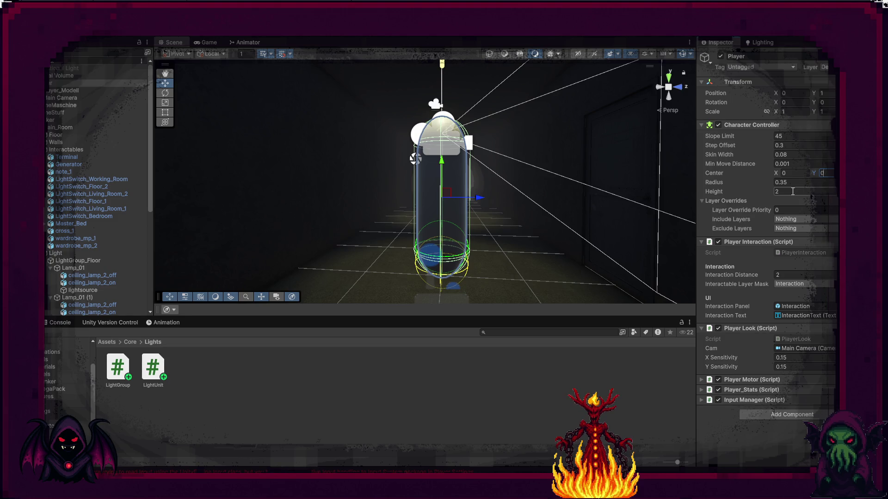
{"action": "type", "text": "1"}
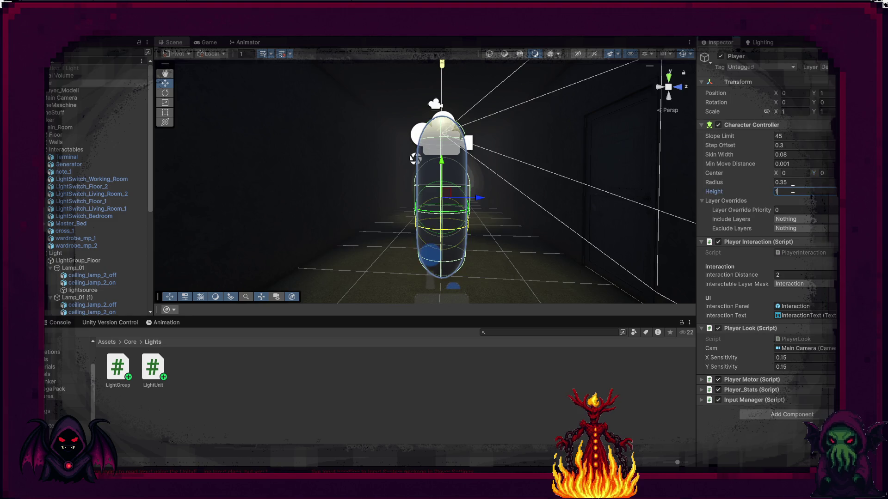
{"action": "type", "text": ".8"}
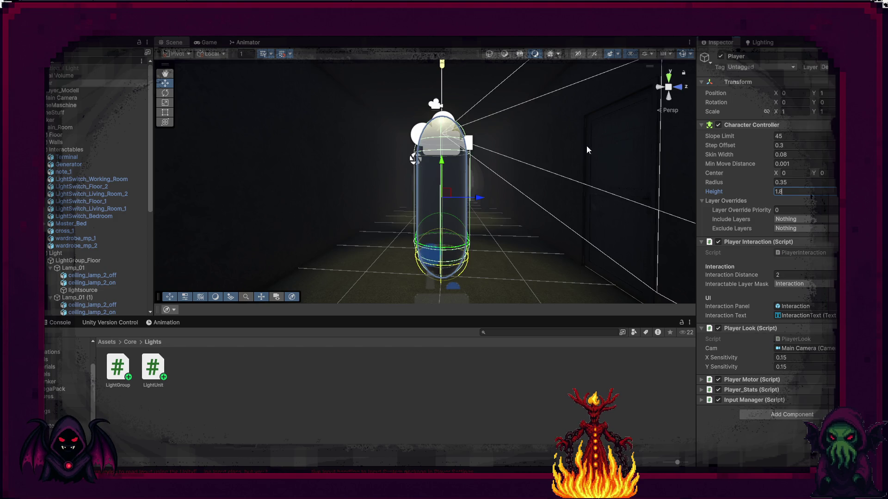
{"action": "key", "text": "ctrl+s"}
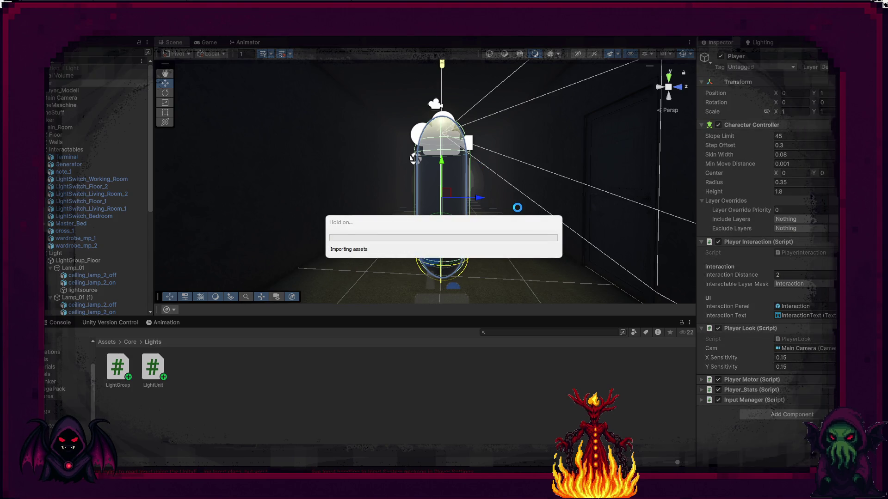
Start Play mode, walk up to the door, and open it with E.
{"action": "key", "text": "ctrl+p"}
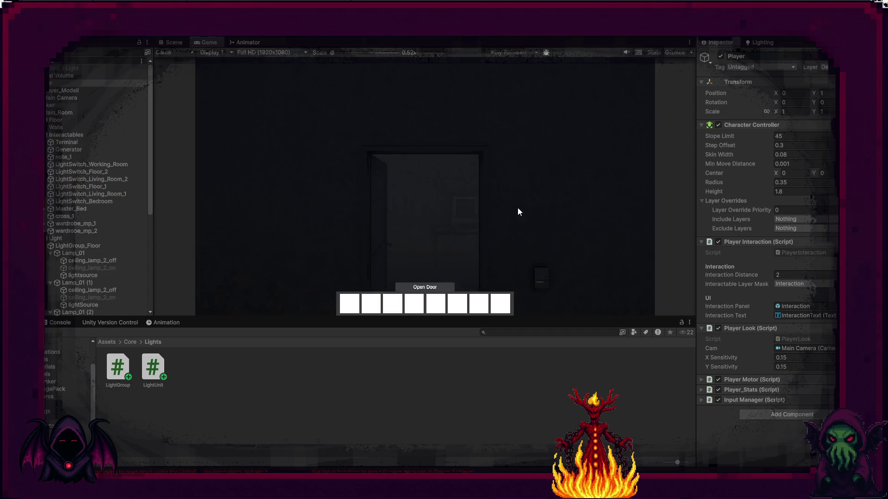
{"action": "mouse_move", "coordinate": [444, 185]}
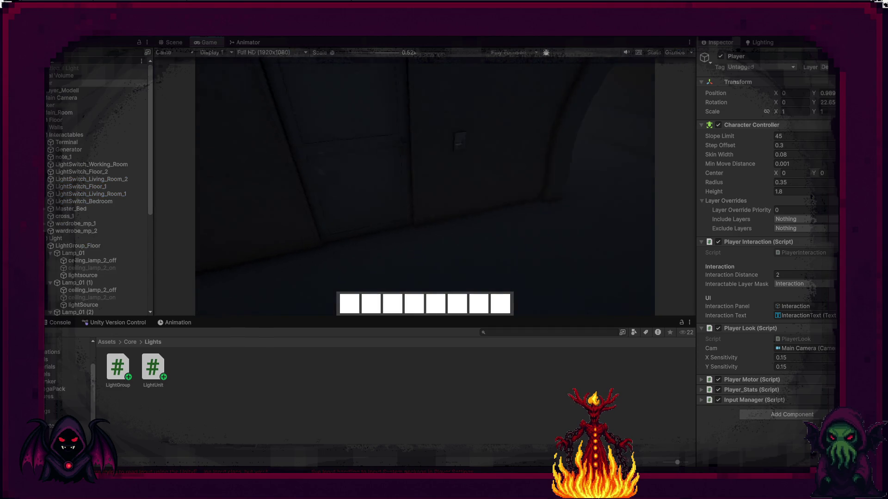
{"action": "key", "text": "w"}
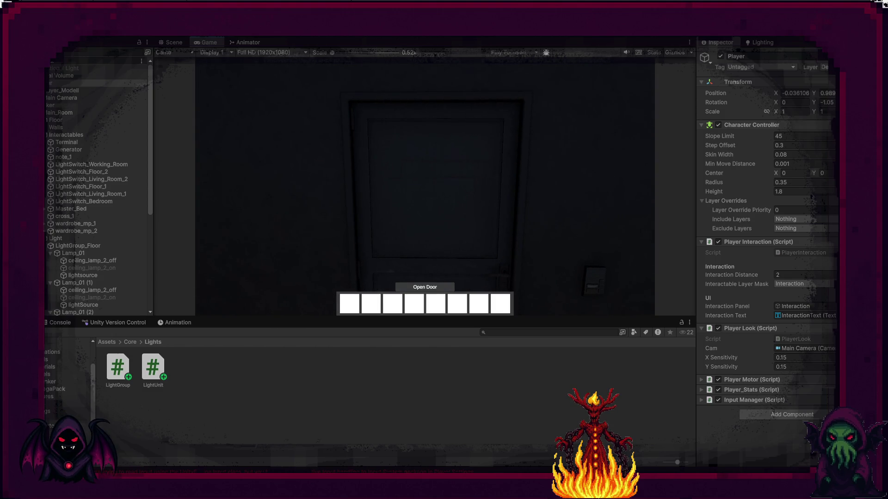
{"action": "key", "text": "e"}
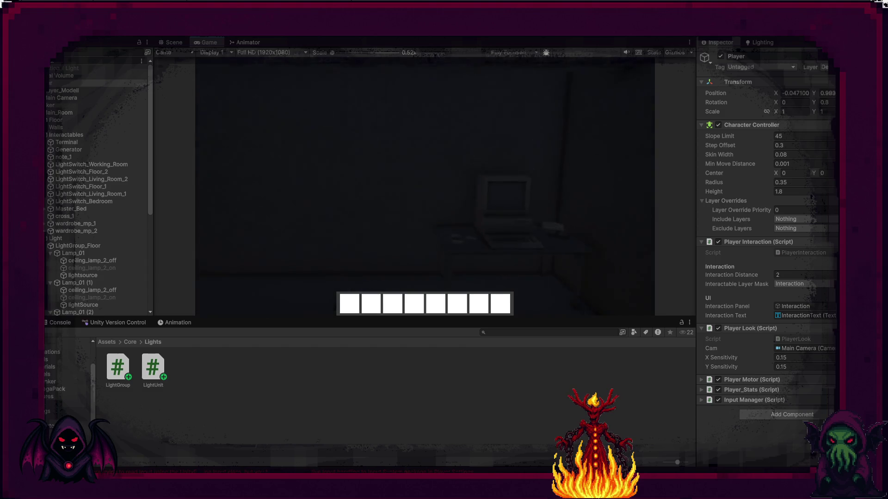
{"action": "key", "text": "w"}
{"action": "key", "text": "w"}
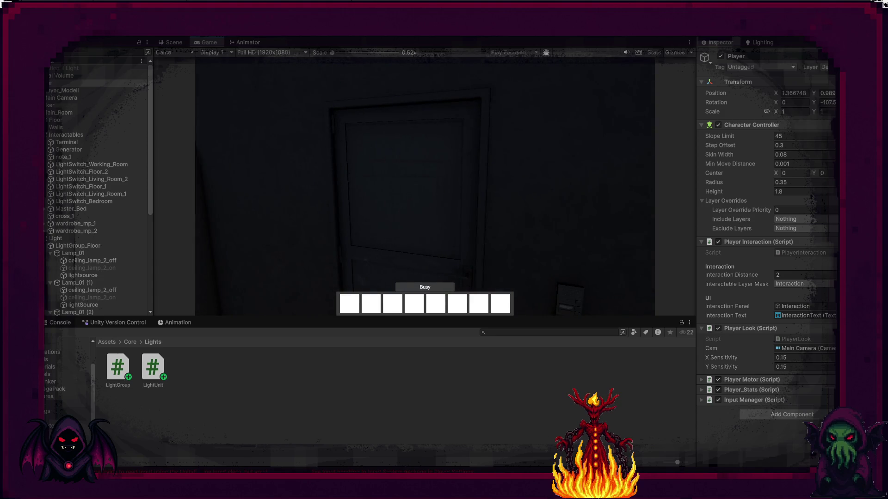
Walk around the dark room and continue down to the lit archway.
{"action": "key", "text": "w"}
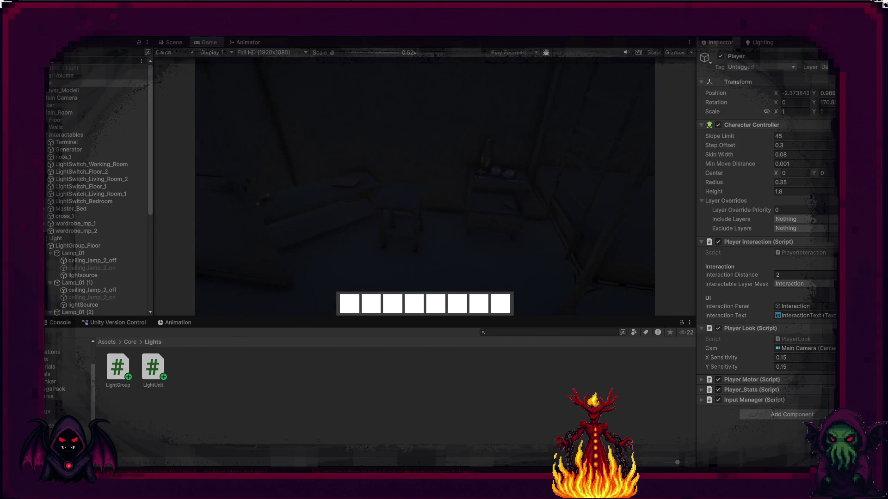
{"action": "key", "text": "w"}
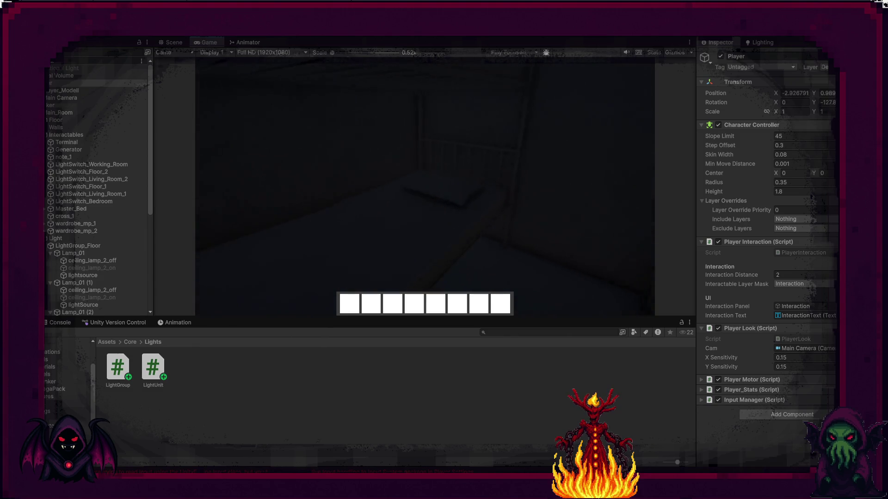
{"action": "key", "text": "w"}
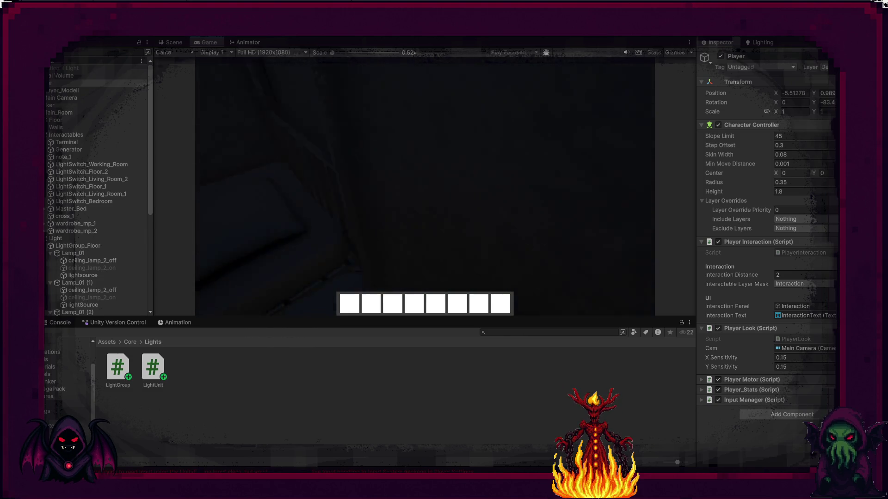
{"action": "key", "text": "w"}
{"action": "key", "text": "w"}
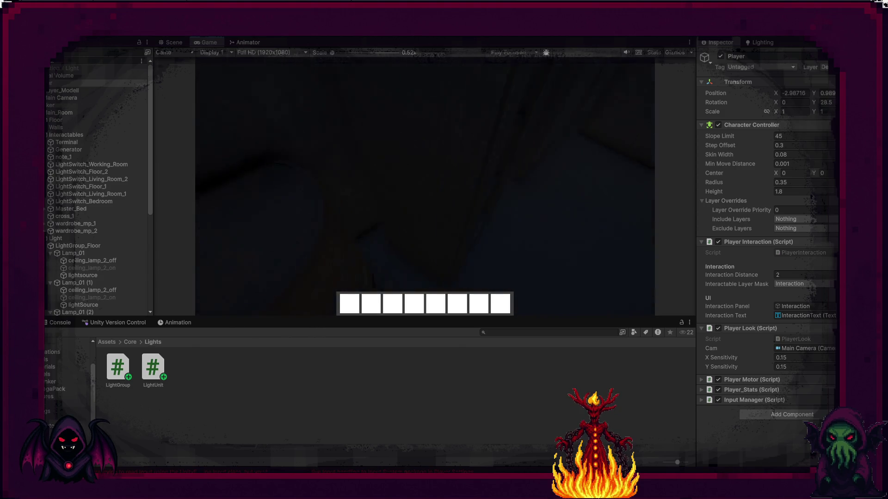
{"action": "key", "text": "w"}
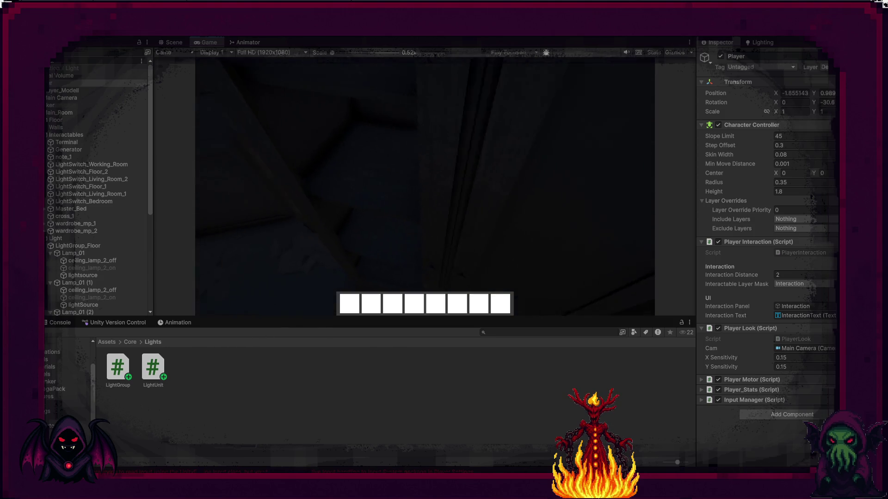
{"action": "key", "text": "w"}
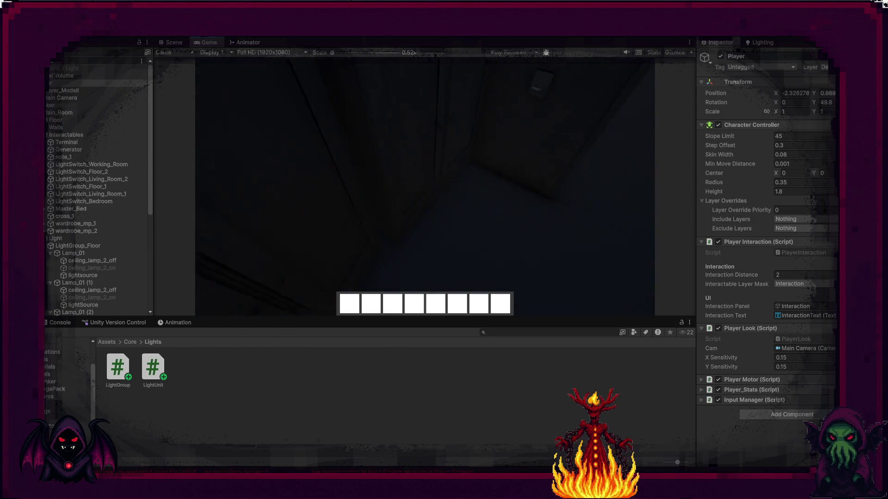
{"action": "key", "text": "w"}
{"action": "key", "text": "w"}
{"action": "key", "text": "w"}
{"action": "key", "text": "w"}
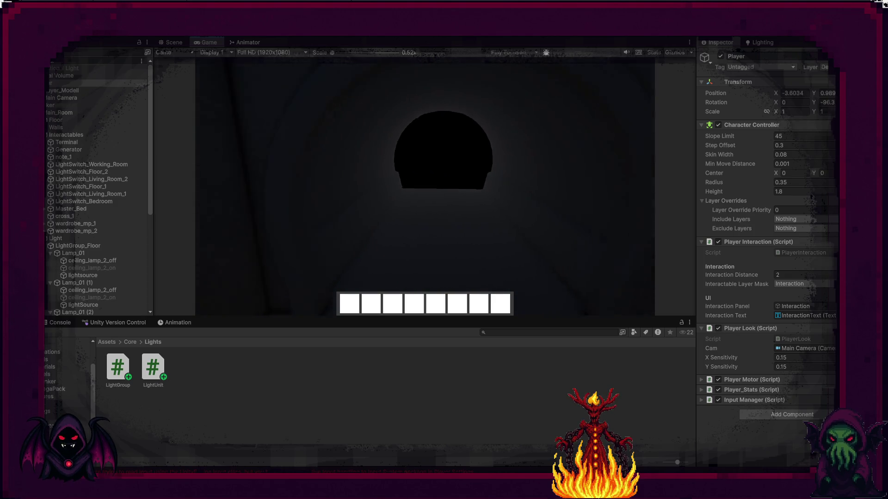
{"action": "key", "text": "w"}
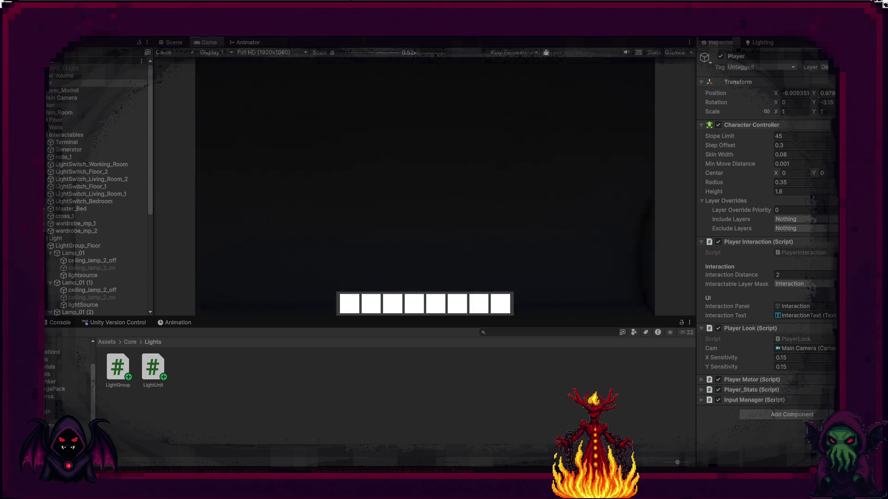
Walk back to the wall switch and turn the room lights on.
{"action": "key", "text": "w"}
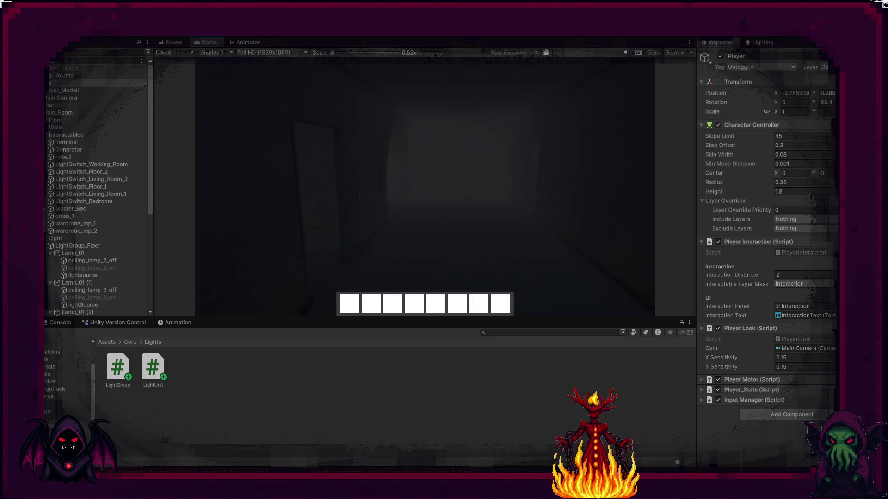
{"action": "key", "text": "w"}
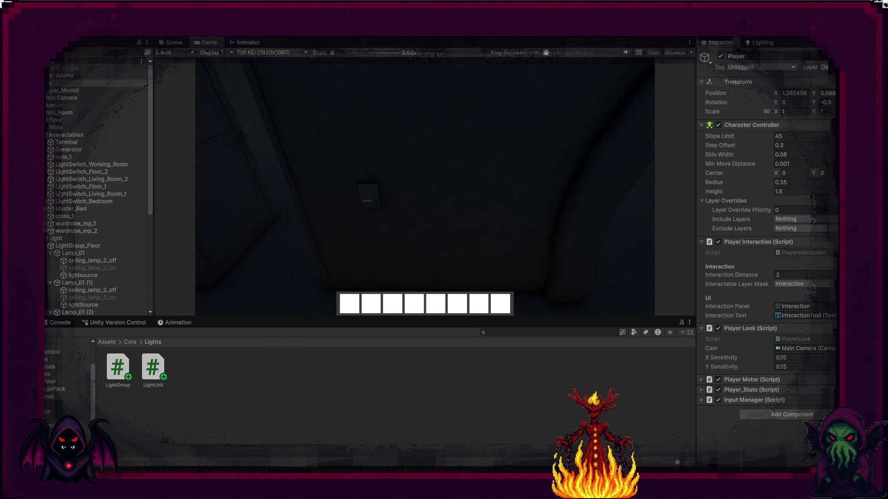
{"action": "key", "text": "e"}
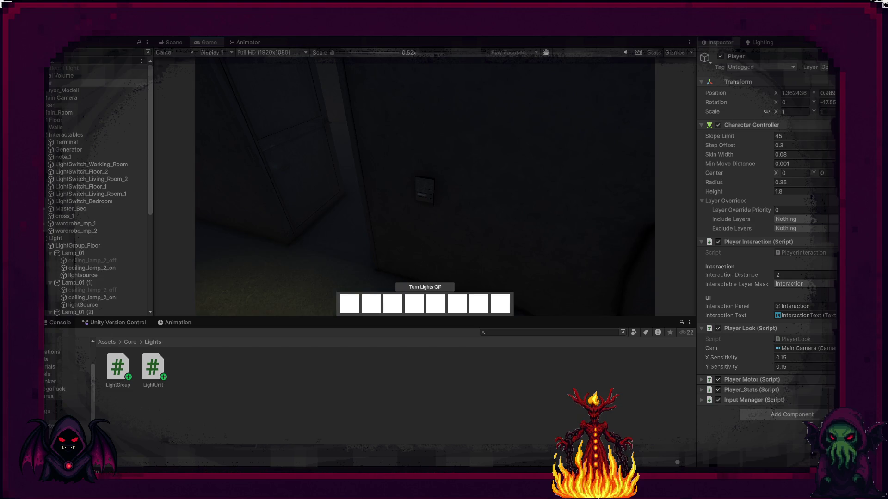
{"action": "mouse_move", "coordinate": [444, 250]}
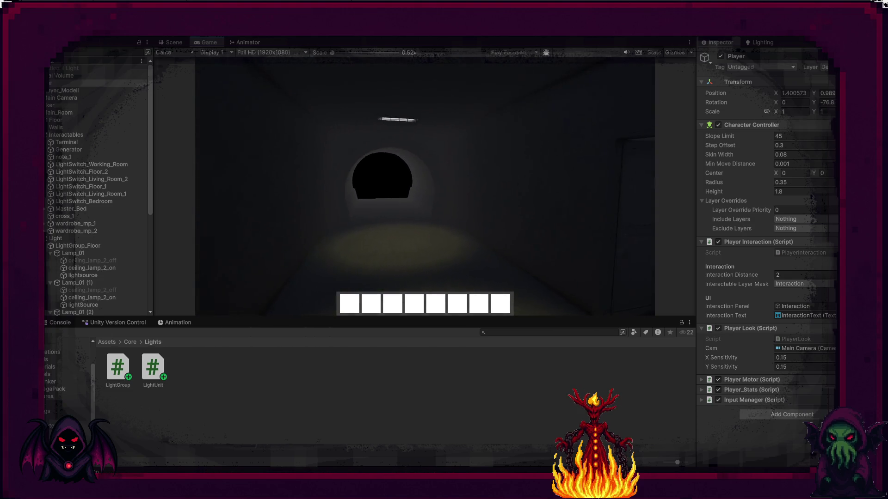
Walk through the doorway, swing the door by the terminal desk, and head toward the window.
{"action": "key", "text": "w"}
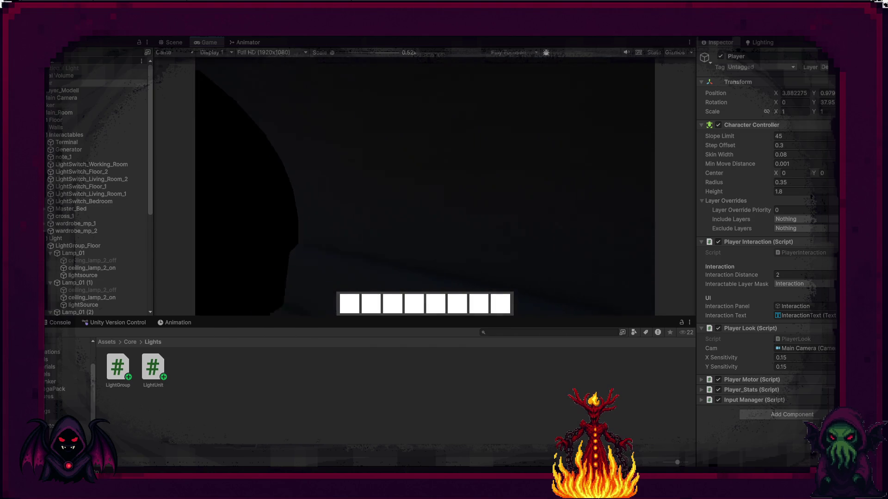
{"action": "key", "text": "w"}
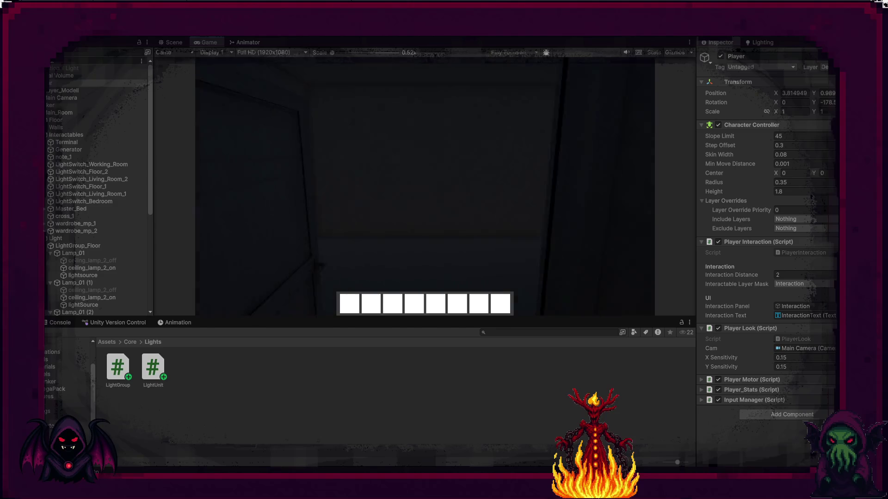
{"action": "key", "text": "w"}
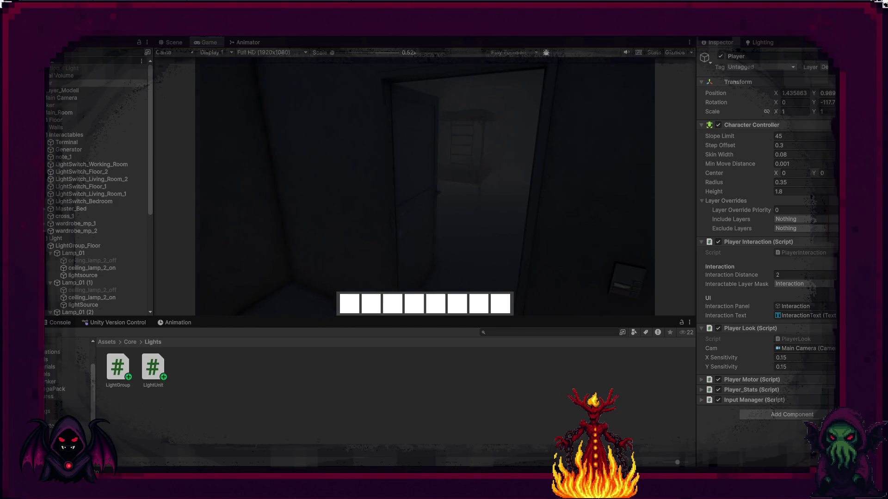
{"action": "key", "text": "w"}
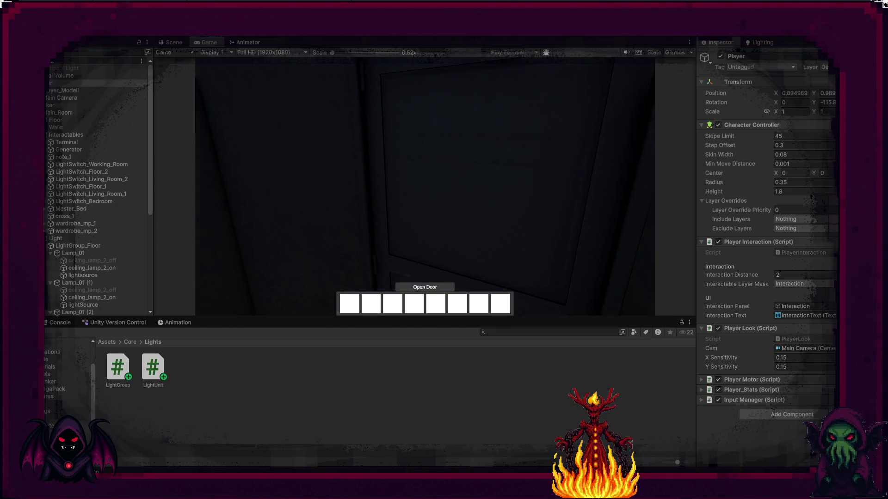
{"action": "key", "text": "w"}
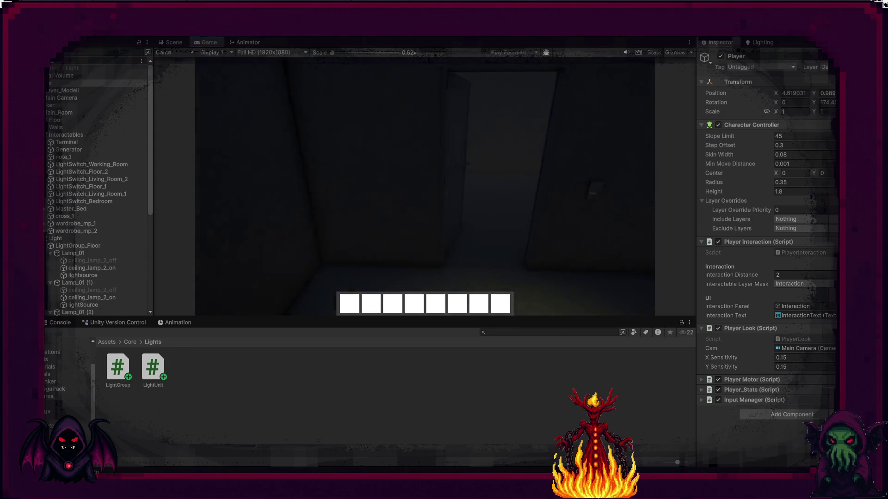
{"action": "key", "text": "w"}
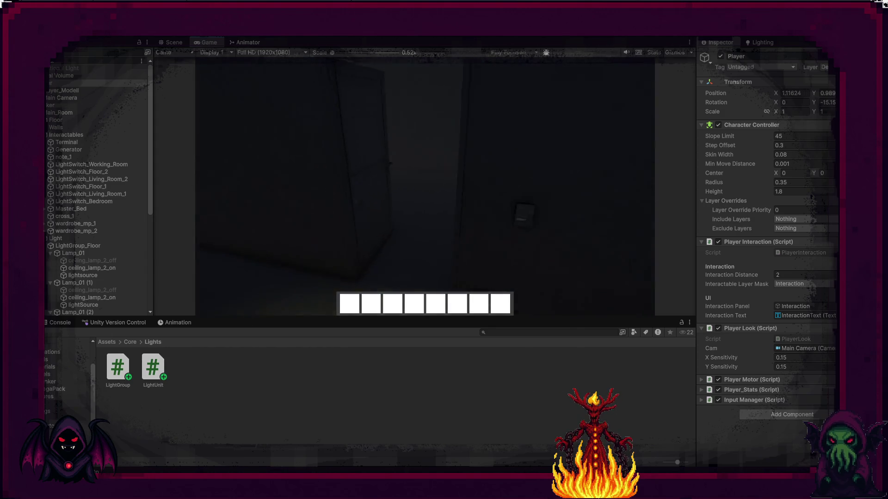
{"action": "key", "text": "e"}
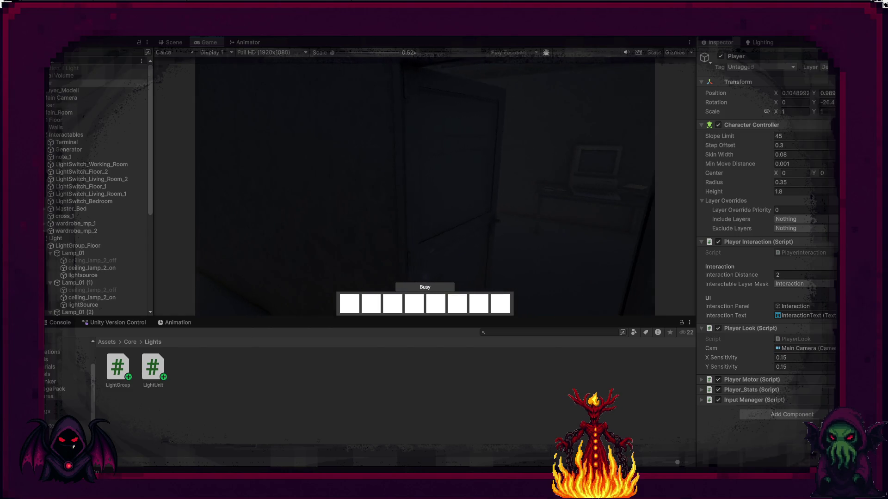
{"action": "key", "text": "w"}
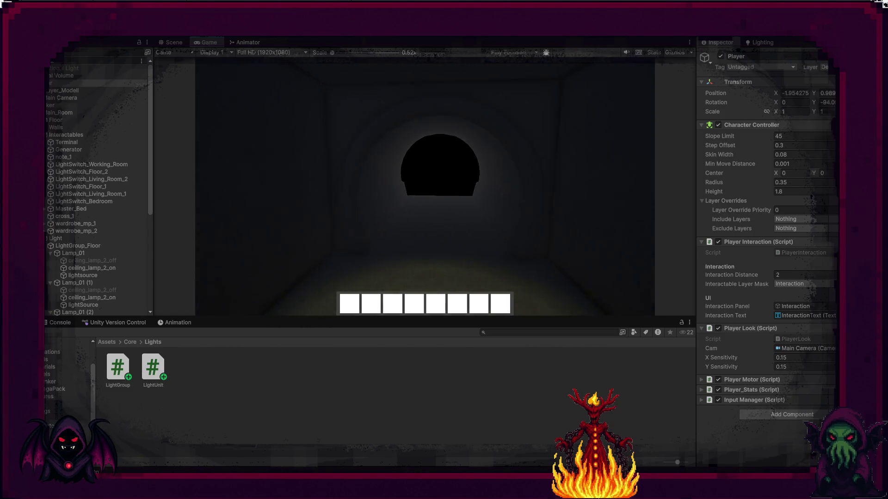
{"action": "key", "text": "w"}
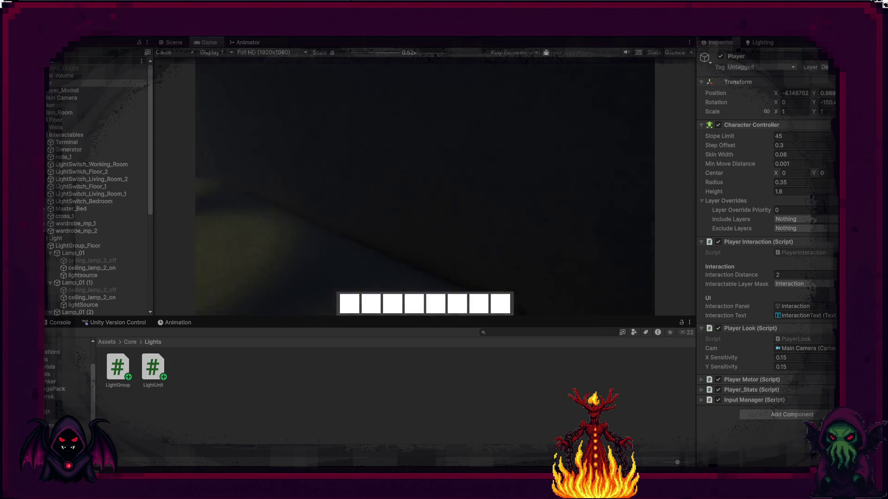
Toggle the room lights off and back on at the switch, then stop the playtest.
{"action": "key", "text": "w"}
{"action": "key", "text": "e"}
{"action": "key", "text": "w"}
{"action": "key", "text": "w"}
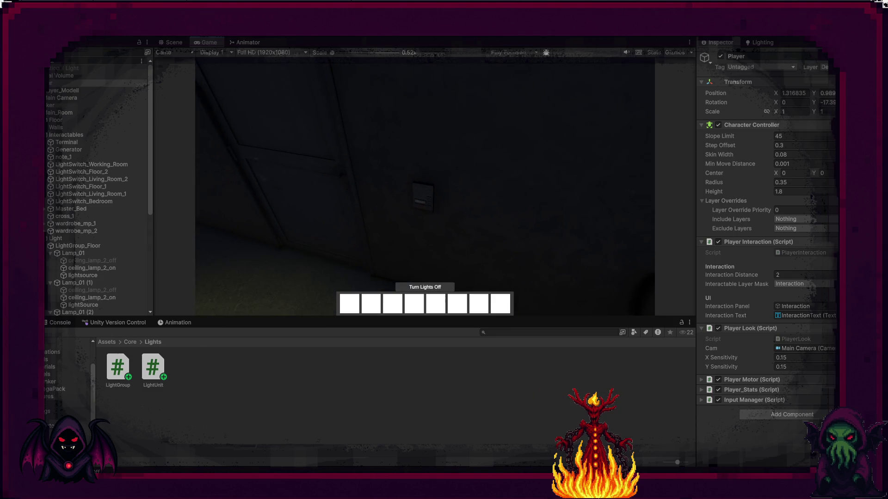
{"action": "key", "text": "e"}
{"action": "mouse_move", "coordinate": [426, 190]}
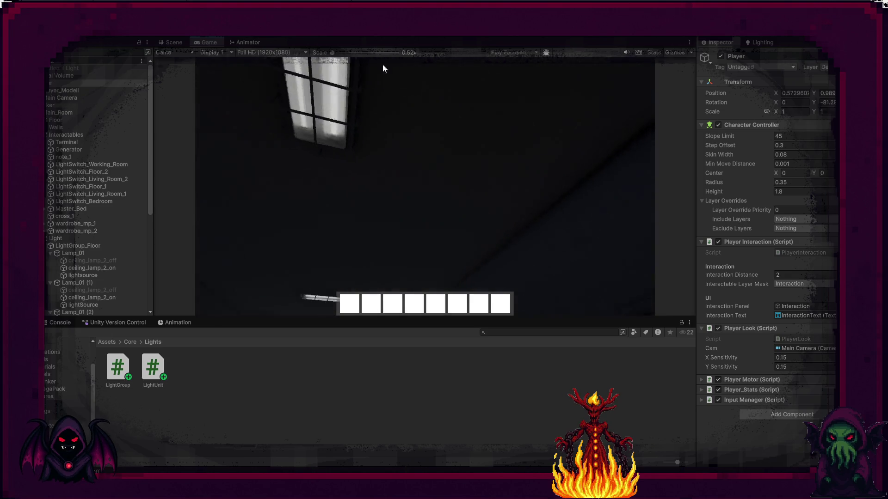
{"action": "key", "text": "ctrl+p"}
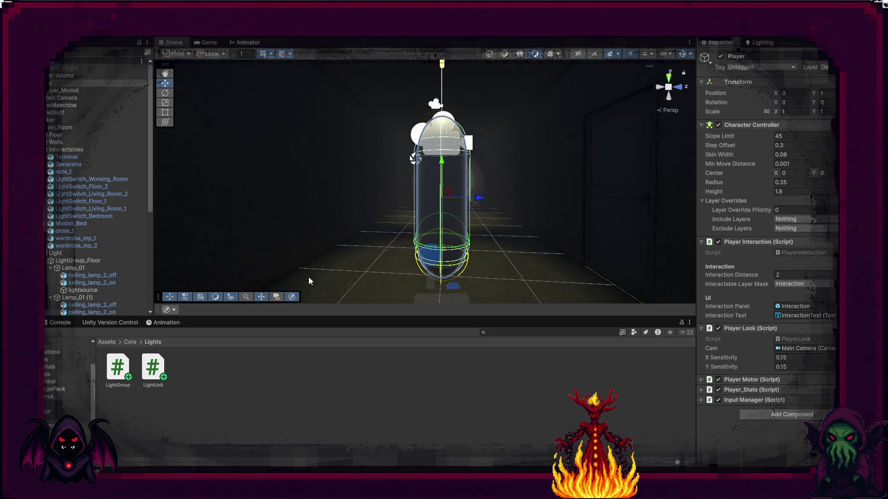
{"action": "scroll", "coordinate": [308, 237], "scroll_direction": "down", "scroll_amount": 2}
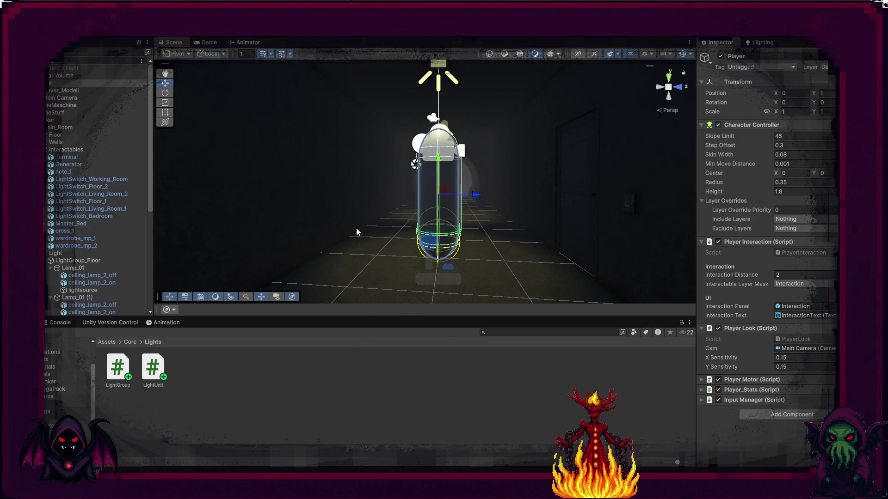
{"action": "mouse_move", "coordinate": [462, 193]}
{"action": "left_mouse_down"}
{"action": "mouse_move", "coordinate": [301, 168]}
{"action": "mouse_move", "coordinate": [236, 174]}
{"action": "mouse_move", "coordinate": [422, 204]}
{"action": "mouse_move", "coordinate": [454, 194]}
{"action": "mouse_move", "coordinate": [472, 154]}
{"action": "left_mouse_up"}
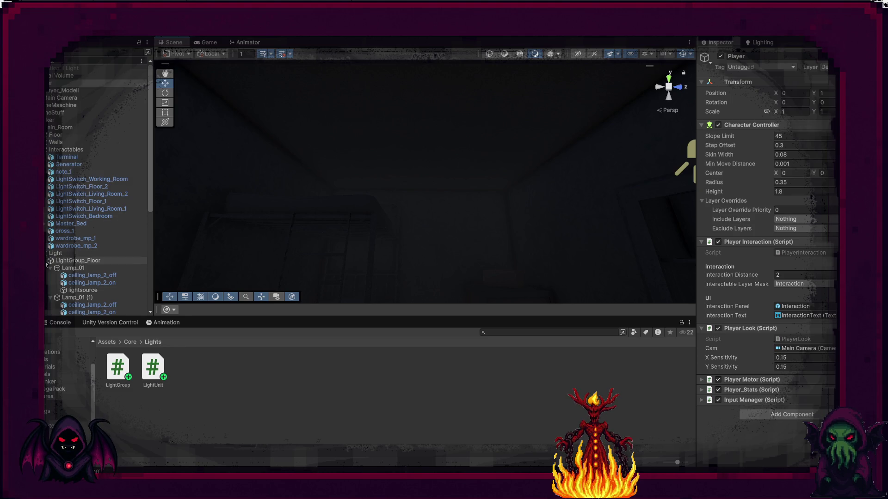
{"action": "right_click", "coordinate": [54, 253]}
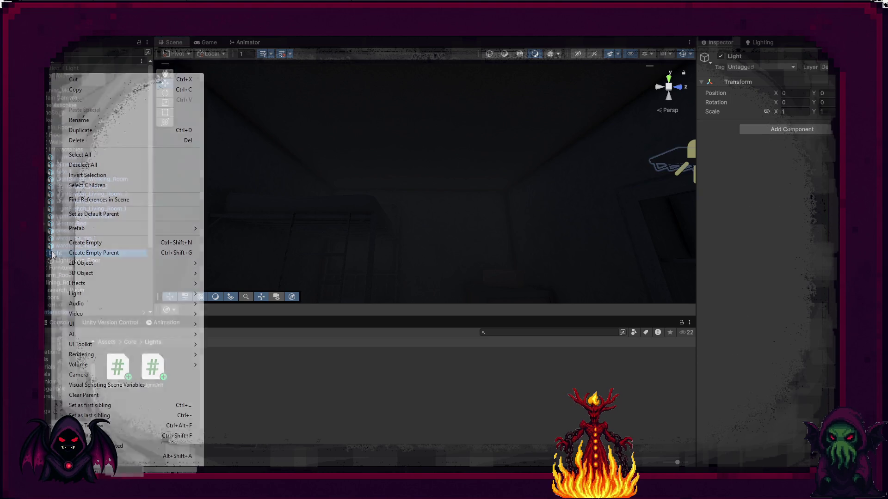
Create an empty child of Light named LightGroup_Bedroom and duplicate it twice.
{"action": "left_click", "coordinate": [90, 243]}
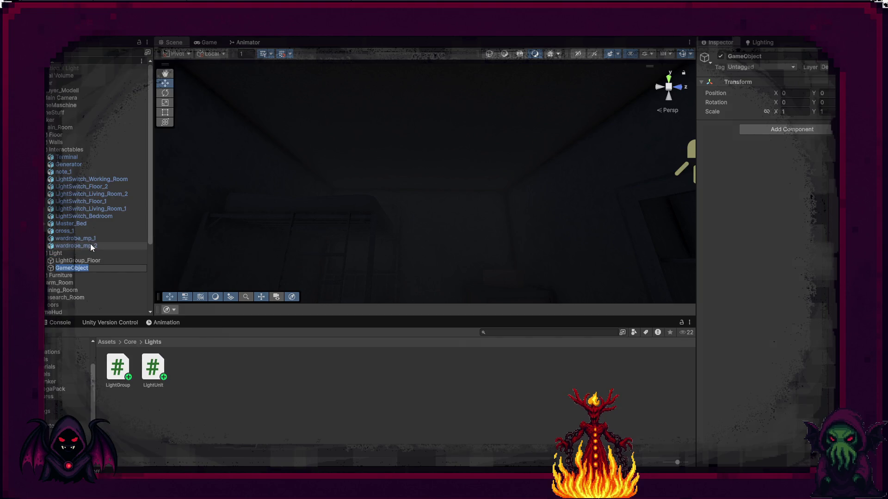
{"action": "type", "text": "L"}
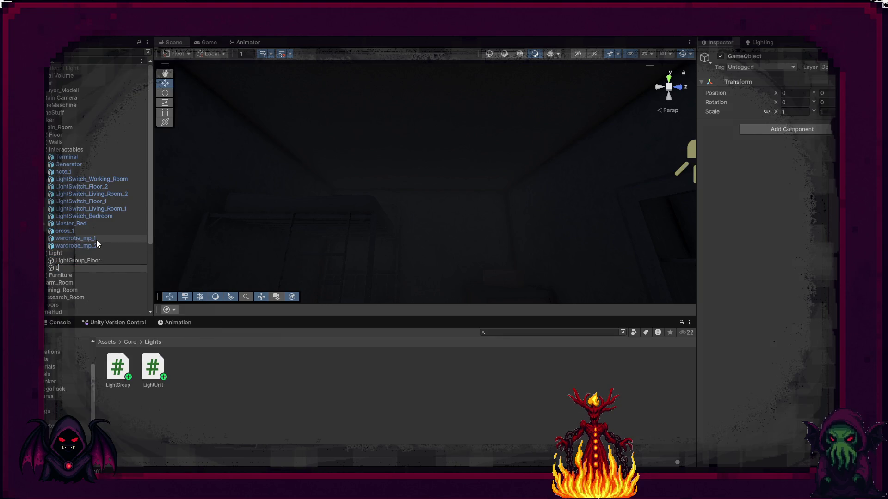
{"action": "type", "text": "ight"}
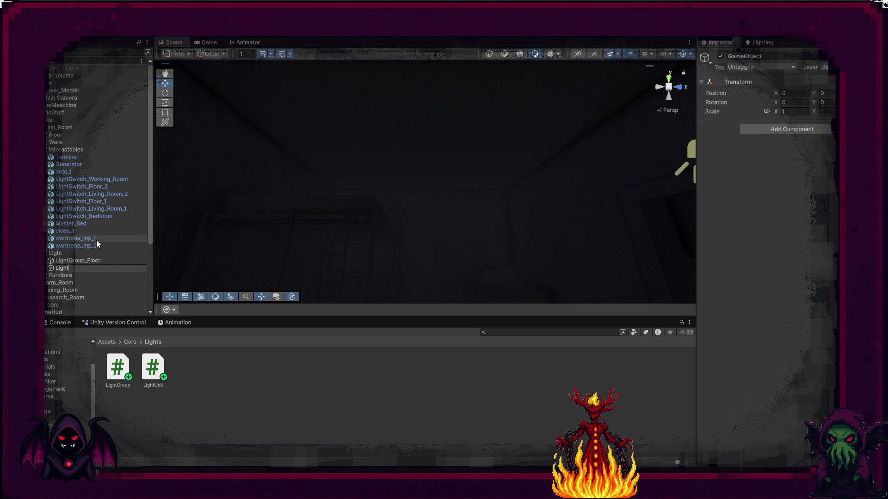
{"action": "type", "text": "Group_Bed"}
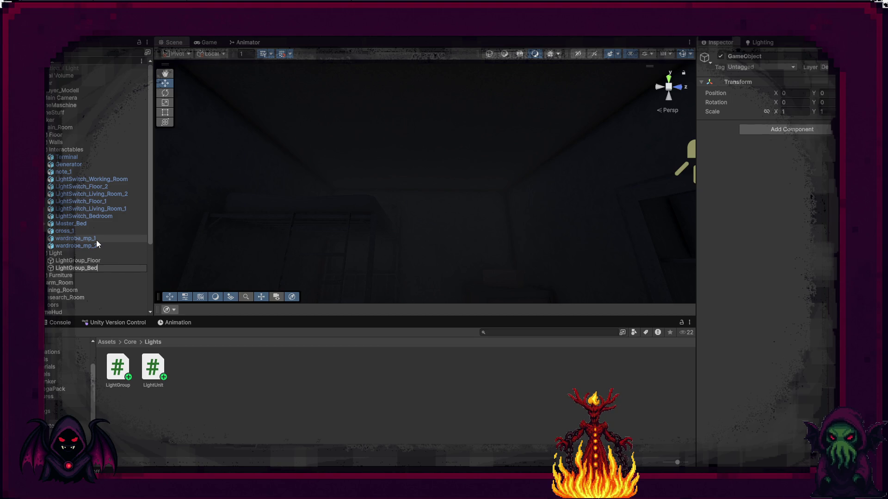
{"action": "type", "text": "room"}
{"action": "key", "text": "Return"}
{"action": "key", "text": "ctrl+d"}
{"action": "key", "text": "ctrl+d"}
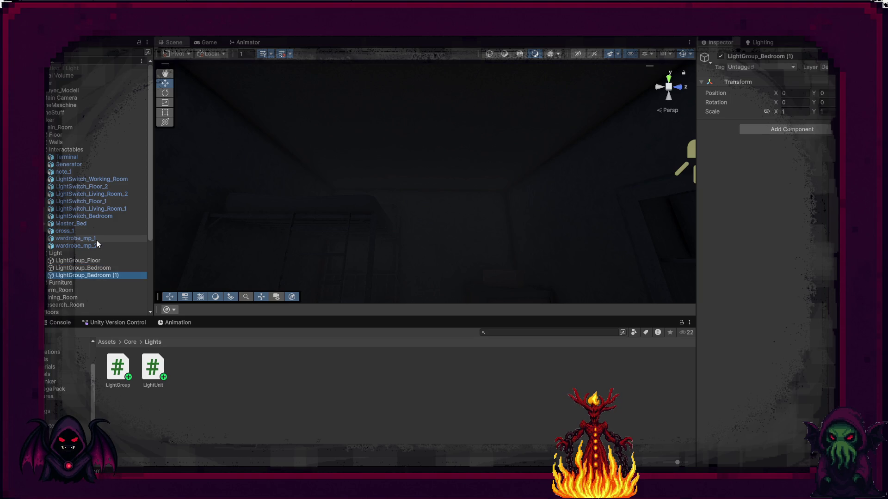
Rename the first copy to LightGroup_Generator.
{"action": "key", "text": "Up"}
{"action": "key", "text": "F2"}
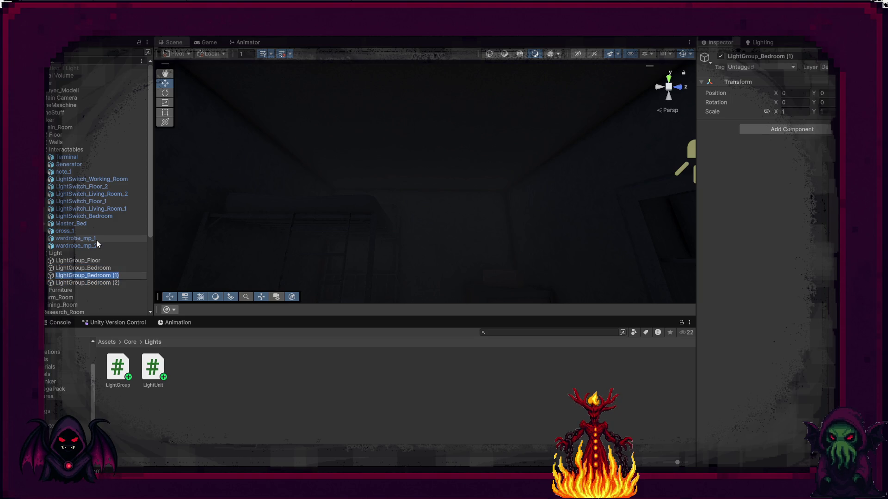
{"action": "key", "text": "ctrl+shift+Left"}
{"action": "key", "text": "ctrl+shift+Left"}
{"action": "key", "text": "shift+Right"}
{"action": "type", "text": "W"}
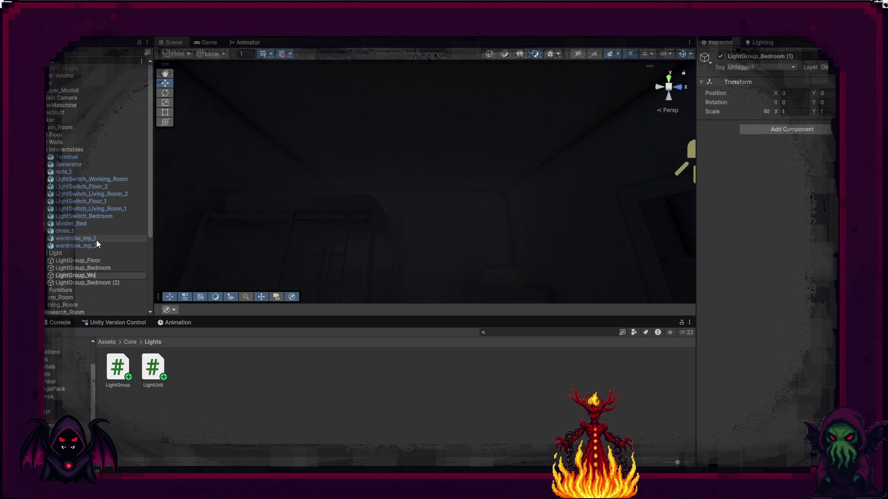
{"action": "key", "text": "BackSpace"}
{"action": "type", "text": "Gen"}
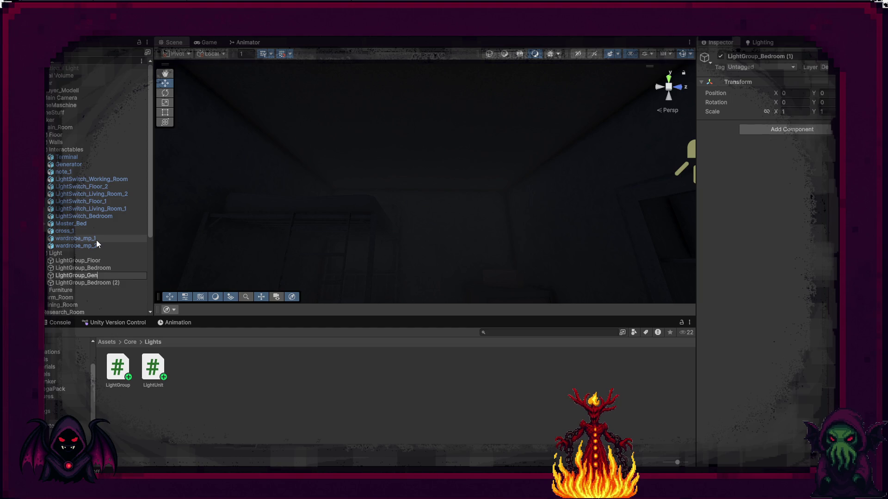
{"action": "type", "text": "eratpr"}
{"action": "key", "text": "Return"}
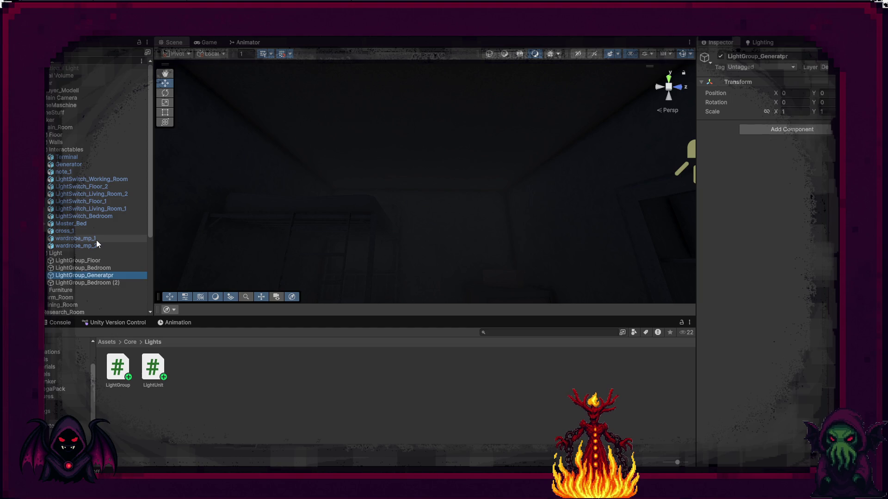
{"action": "key", "text": "BackSpace"}
{"action": "key", "text": "BackSpace"}
{"action": "type", "text": "or"}
{"action": "key", "text": "Return"}
Rename the second copy to LightGroup_Living.
{"action": "key", "text": "Down"}
{"action": "key", "text": "F2"}
{"action": "key", "text": "End"}
{"action": "key", "text": "shift+Left"}
{"action": "key", "text": "shift+Left"}
{"action": "key", "text": "shift+Left"}
{"action": "key", "text": "shift+Left"}
{"action": "key", "text": "shift+Left"}
{"action": "key", "text": "shift+Left"}
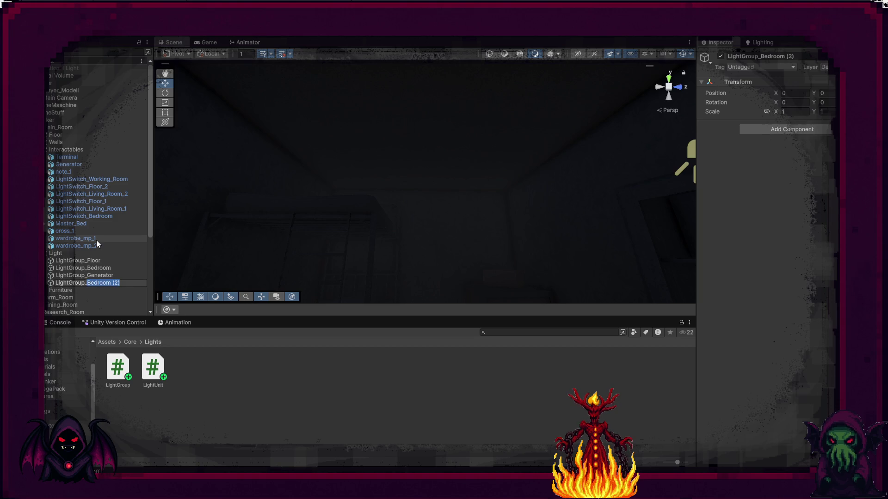
{"action": "type", "text": "Living"}
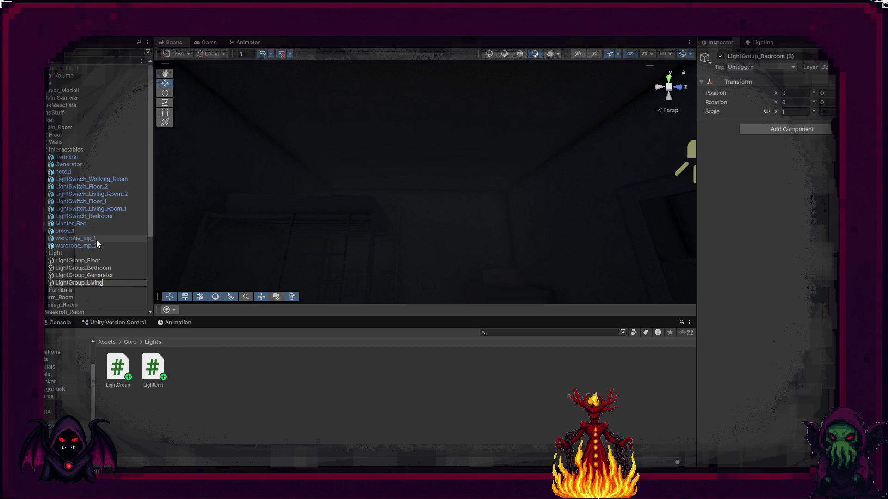
{"action": "key", "text": "Return"}
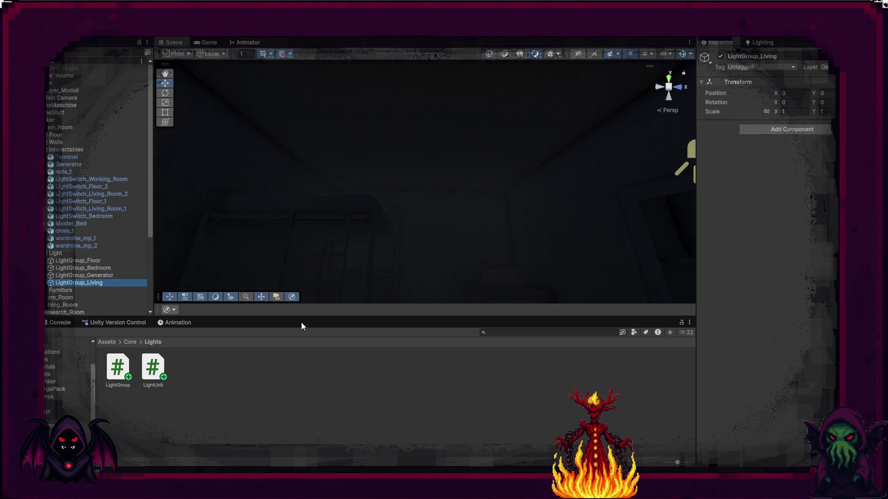
{"action": "left_click_drag", "start_coordinate": [311, 315], "coordinate": [311, 356]}
Select LightGroup_Bedroom and drag its move gizmo to X -3, Y 3 near the ceiling.
{"action": "mouse_move", "coordinate": [415, 270]}
{"action": "left_mouse_down"}
{"action": "mouse_move", "coordinate": [459, 279]}
{"action": "mouse_move", "coordinate": [409, 287]}
{"action": "left_mouse_up"}
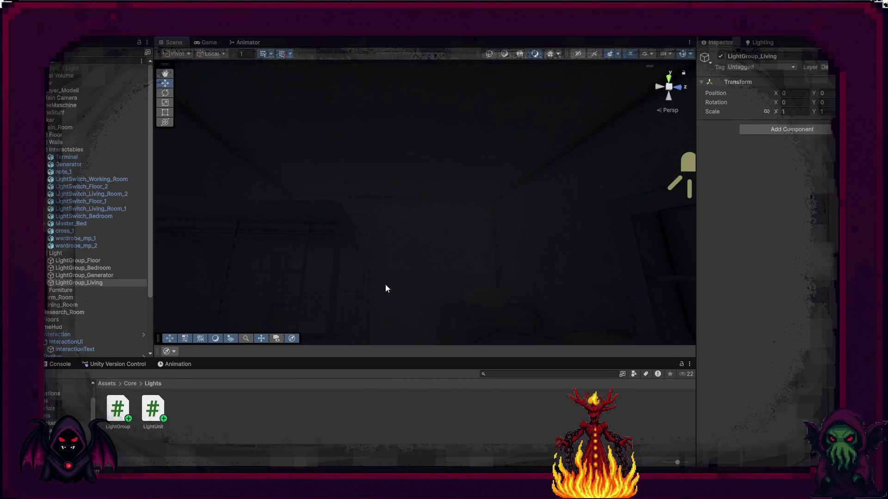
{"action": "left_click", "coordinate": [102, 268]}
{"action": "mouse_move", "coordinate": [304, 246]}
{"action": "left_mouse_down"}
{"action": "mouse_move", "coordinate": [621, 265]}
{"action": "mouse_move", "coordinate": [575, 301]}
{"action": "mouse_move", "coordinate": [509, 307]}
{"action": "mouse_move", "coordinate": [466, 268]}
{"action": "mouse_move", "coordinate": [215, 305]}
{"action": "left_mouse_up"}
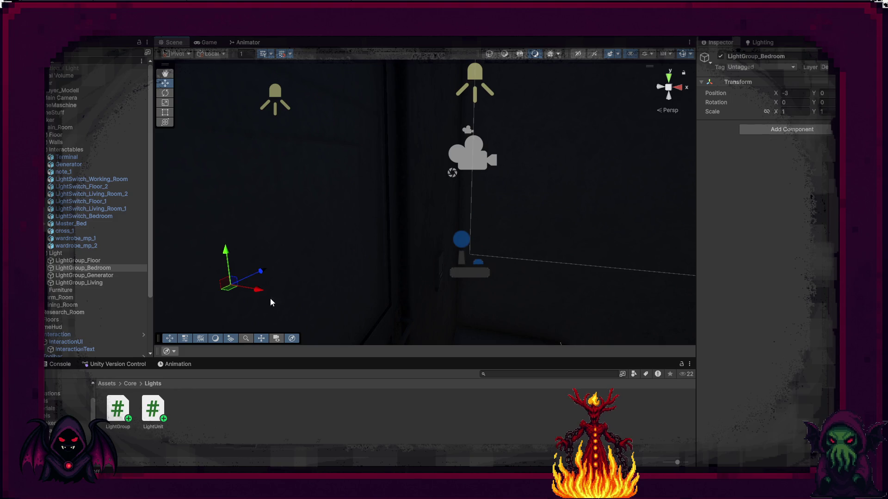
{"action": "key", "text": "f"}
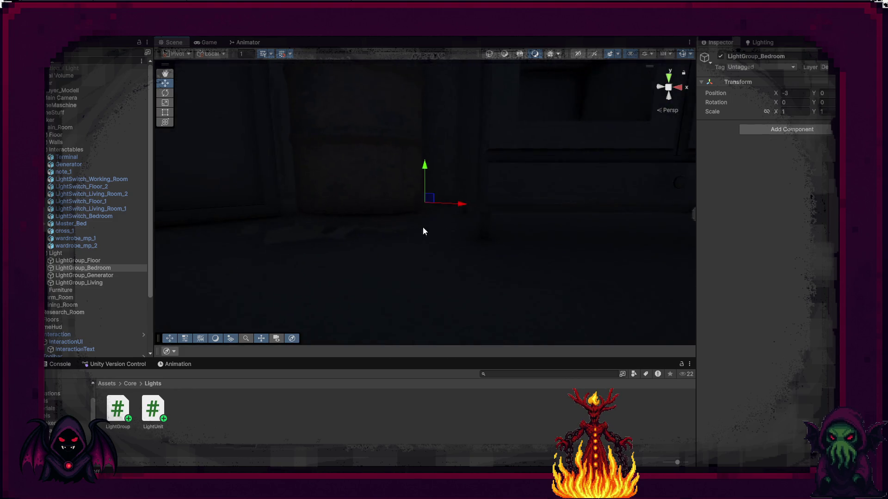
{"action": "mouse_move", "coordinate": [422, 229]}
{"action": "left_mouse_down"}
{"action": "mouse_move", "coordinate": [350, 234]}
{"action": "mouse_move", "coordinate": [317, 313]}
{"action": "mouse_move", "coordinate": [523, 196]}
{"action": "mouse_move", "coordinate": [506, 165]}
{"action": "mouse_move", "coordinate": [384, 206]}
{"action": "mouse_move", "coordinate": [442, 210]}
{"action": "mouse_move", "coordinate": [371, 181]}
{"action": "mouse_move", "coordinate": [326, 221]}
{"action": "left_mouse_up"}
{"action": "mouse_move", "coordinate": [378, 191]}
{"action": "left_mouse_down"}
{"action": "mouse_move", "coordinate": [360, 129]}
{"action": "mouse_move", "coordinate": [358, 69]}
{"action": "left_mouse_up"}
{"action": "key", "text": "f"}
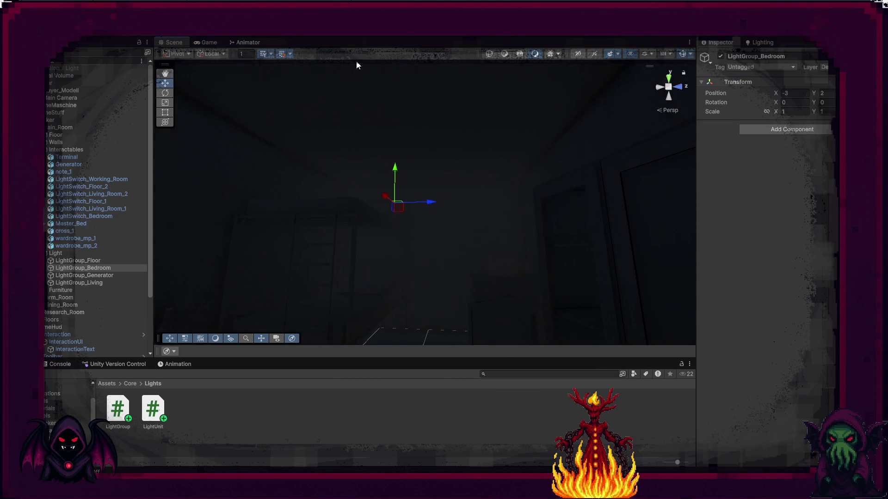
{"action": "left_click_drag", "start_coordinate": [396, 168], "coordinate": [400, 102]}
{"action": "left_click_drag", "start_coordinate": [401, 160], "coordinate": [400, 148]}
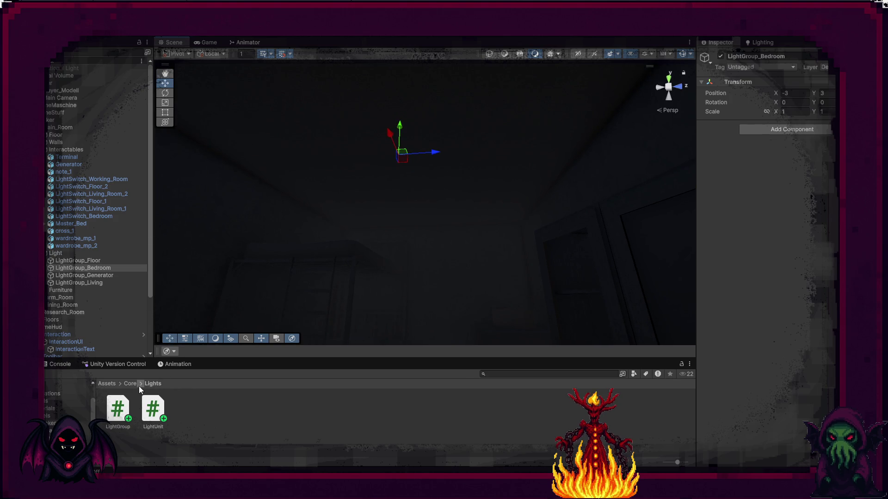
Browse to Assets/_Models/_MegaPack and drop ceiling_fan_mp_1_1_001 into LightGroup_Bedroom.
{"action": "left_click", "coordinate": [107, 384]}
{"action": "double_click", "coordinate": [124, 409]}
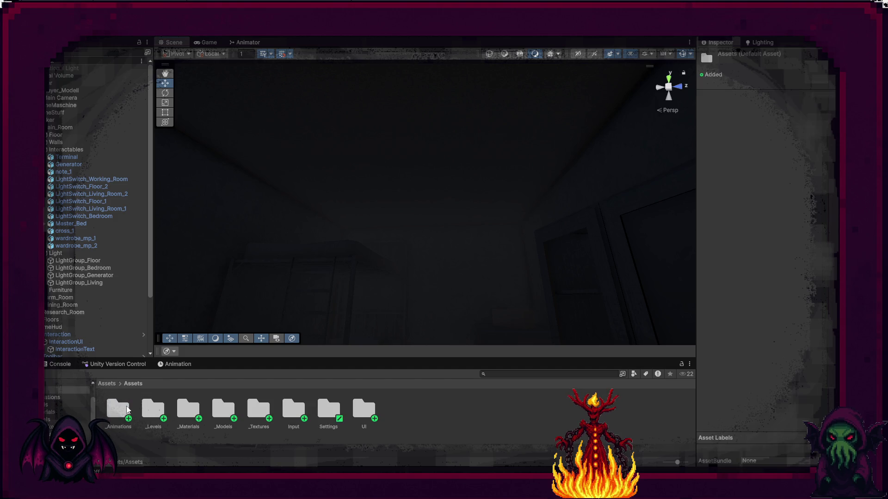
{"action": "double_click", "coordinate": [232, 412]}
{"action": "double_click", "coordinate": [153, 409]}
{"action": "scroll", "coordinate": [343, 420], "scroll_direction": "down", "scroll_amount": 1}
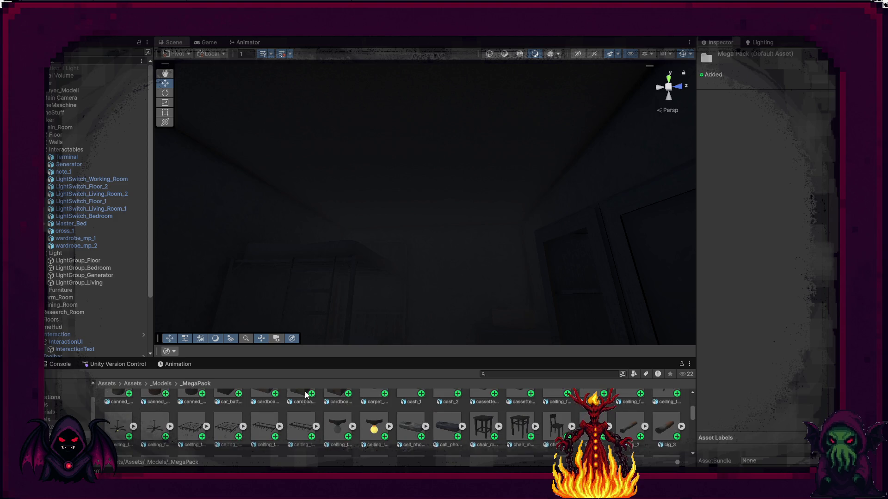
{"action": "scroll", "coordinate": [553, 416], "scroll_direction": "up", "scroll_amount": 1}
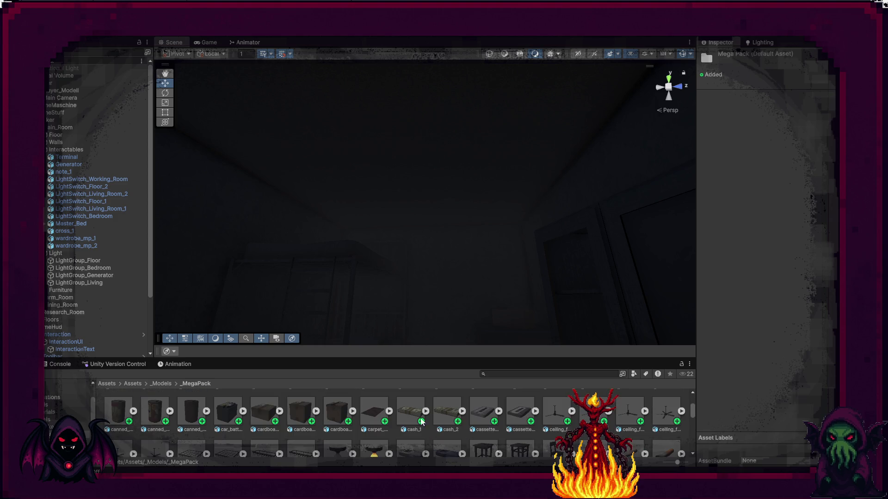
{"action": "left_click", "coordinate": [555, 415]}
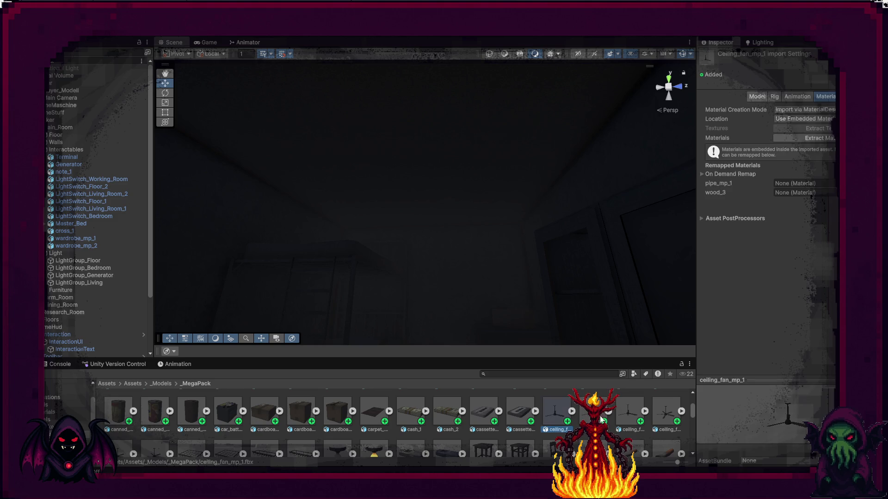
{"action": "left_click", "coordinate": [630, 412]}
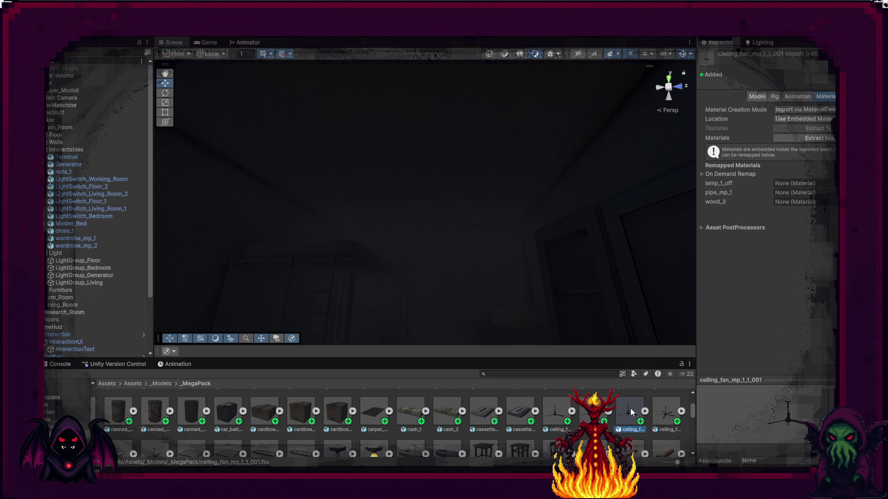
{"action": "mouse_move", "coordinate": [544, 415]}
{"action": "left_mouse_down"}
{"action": "mouse_move", "coordinate": [416, 398]}
{"action": "mouse_move", "coordinate": [117, 304]}
{"action": "left_mouse_up"}
{"action": "left_click_drag", "start_coordinate": [82, 257], "coordinate": [85, 268]}
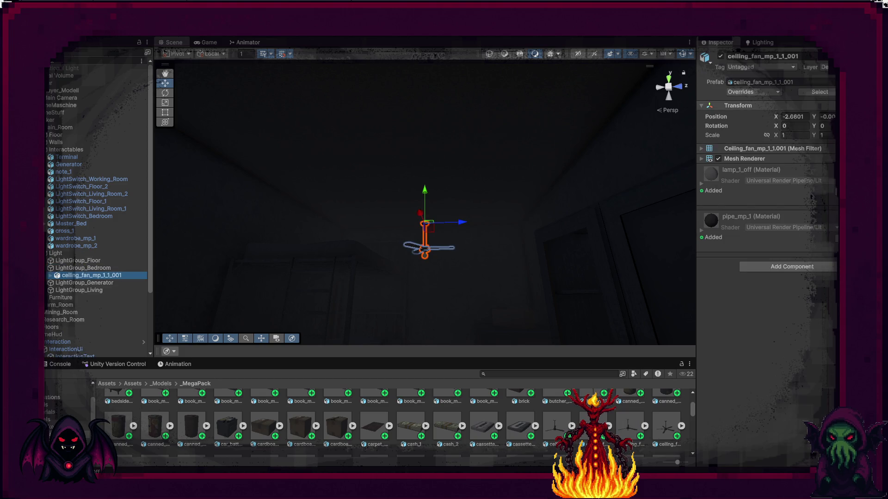
Reset the fan's position to 0 so it hangs at the group's ceiling spot.
{"action": "right_click", "coordinate": [782, 109]}
{"action": "left_click", "coordinate": [796, 113]}
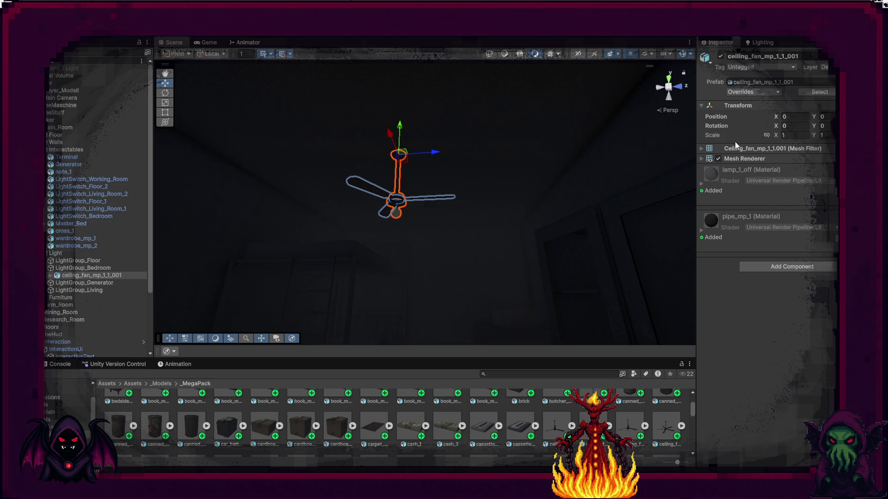
{"action": "left_click_drag", "start_coordinate": [420, 237], "coordinate": [452, 215]}
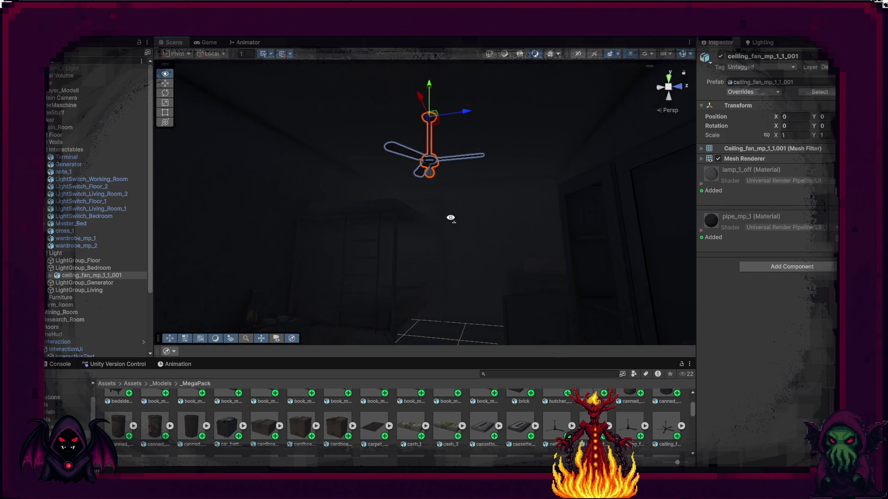
{"action": "mouse_move", "coordinate": [428, 166]}
{"action": "left_mouse_down"}
{"action": "mouse_move", "coordinate": [476, 93]}
{"action": "mouse_move", "coordinate": [492, 111]}
{"action": "mouse_move", "coordinate": [461, 182]}
{"action": "mouse_move", "coordinate": [492, 252]}
{"action": "mouse_move", "coordinate": [407, 165]}
{"action": "mouse_move", "coordinate": [429, 215]}
{"action": "mouse_move", "coordinate": [464, 245]}
{"action": "left_mouse_up"}
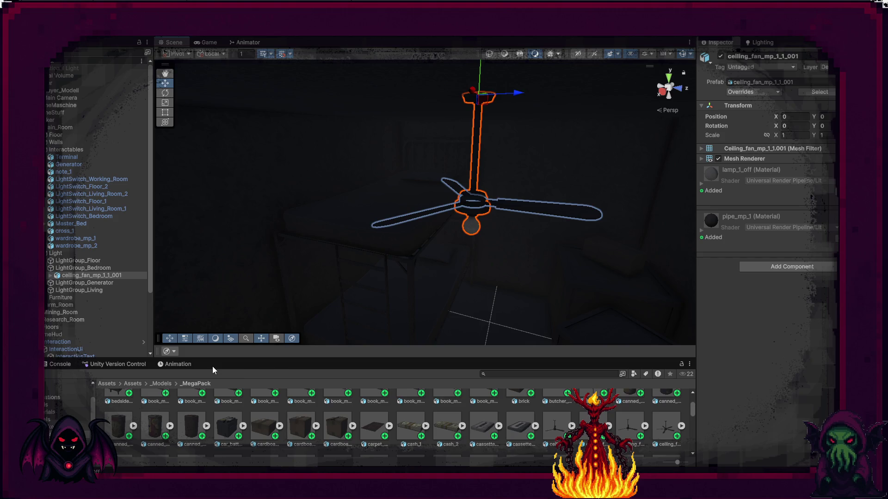
{"action": "scroll", "coordinate": [418, 437], "scroll_direction": "up", "scroll_amount": 2}
{"action": "scroll", "coordinate": [418, 436], "scroll_direction": "down", "scroll_amount": 1}
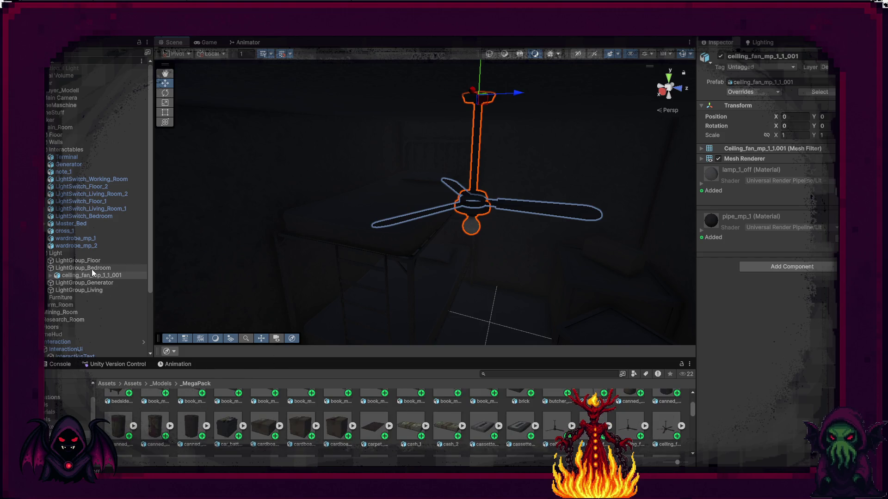
Create an empty Lamp_1 under LightGroup_Bedroom and move the unlit fan into it.
{"action": "left_click", "coordinate": [74, 275]}
{"action": "right_click", "coordinate": [68, 271]}
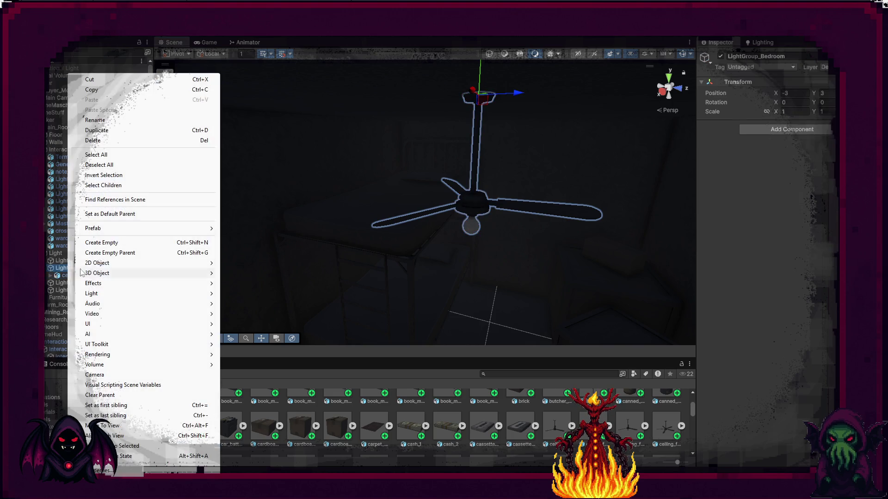
{"action": "left_click", "coordinate": [128, 238]}
{"action": "type", "text": "Lamp1"}
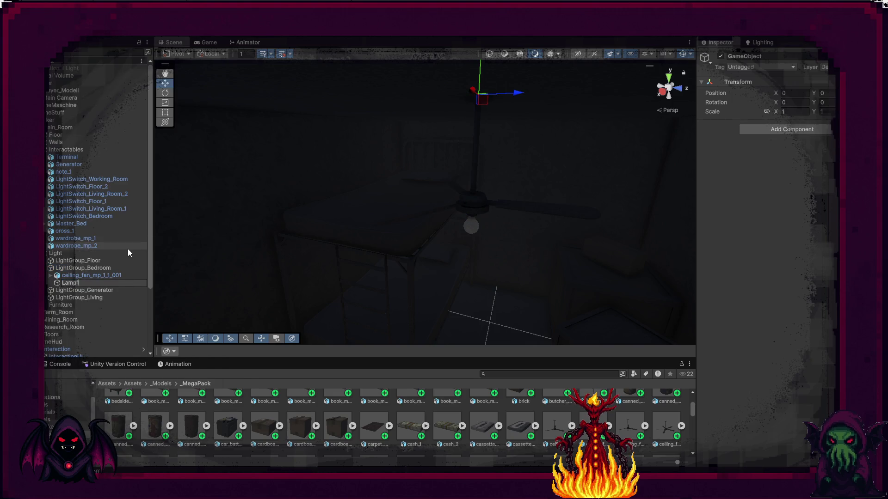
{"action": "key", "text": "BackSpace"}
{"action": "type", "text": "_1"}
{"action": "key", "text": "Return"}
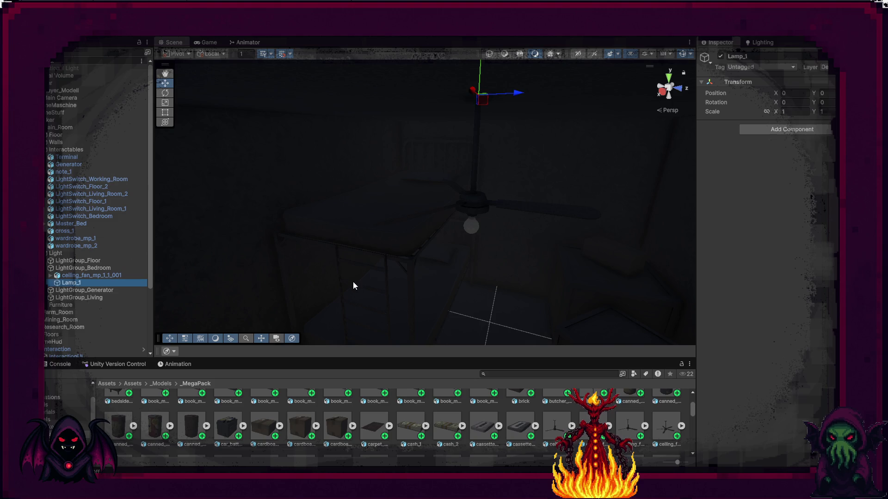
{"action": "left_click_drag", "start_coordinate": [74, 276], "coordinate": [75, 283]}
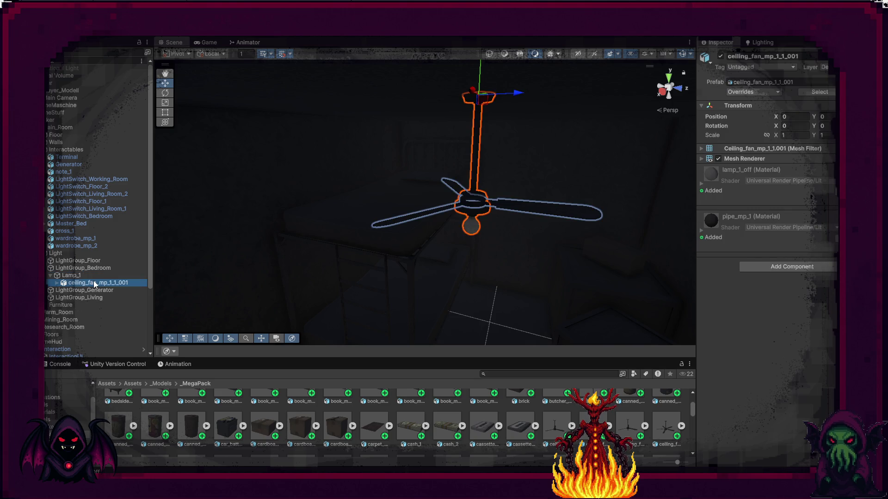
{"action": "scroll", "coordinate": [334, 434], "scroll_direction": "up", "scroll_amount": 2}
{"action": "scroll", "coordinate": [334, 434], "scroll_direction": "down", "scroll_amount": 2}
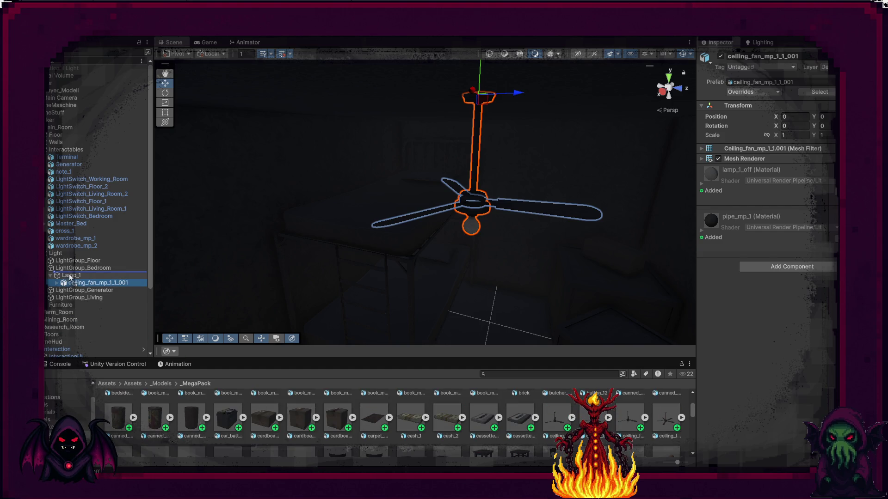
Add the lit ceiling_fan_mp_1_1 under Lamp_1 and reset its position to zero.
{"action": "key", "text": "ctrl+z"}
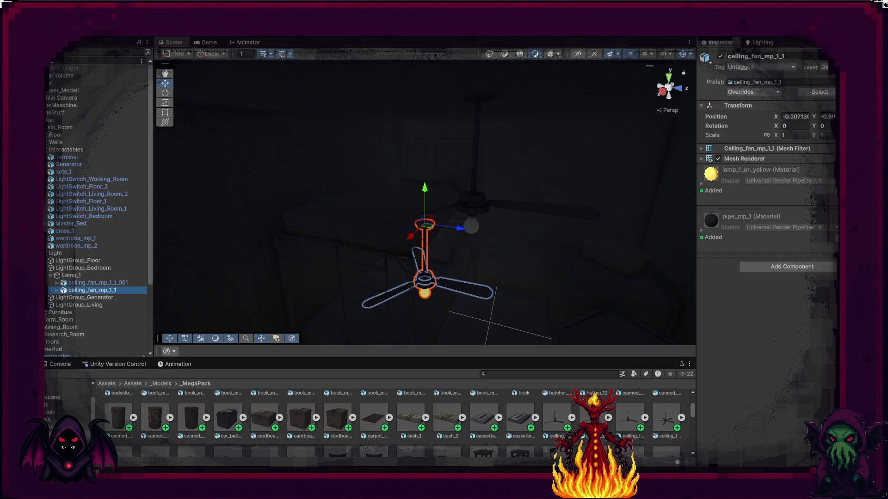
{"action": "right_click", "coordinate": [782, 113]}
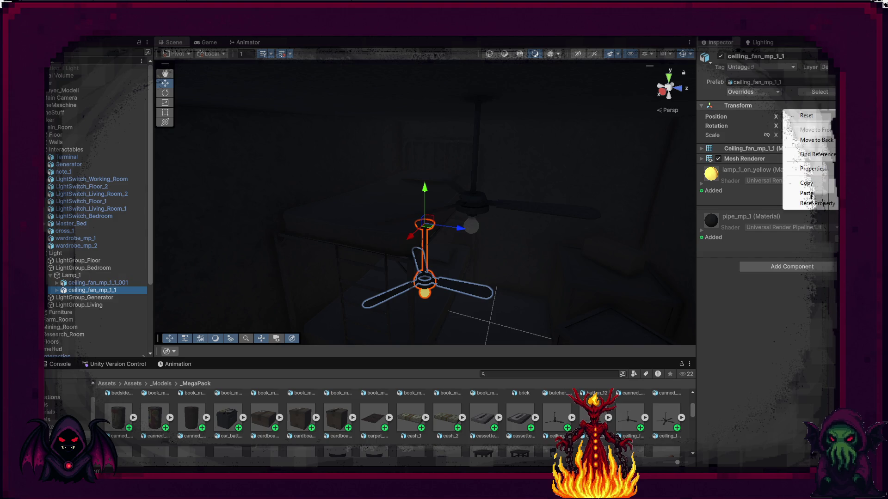
{"action": "left_click", "coordinate": [810, 195]}
{"action": "left_click_drag", "start_coordinate": [496, 165], "coordinate": [207, 189]}
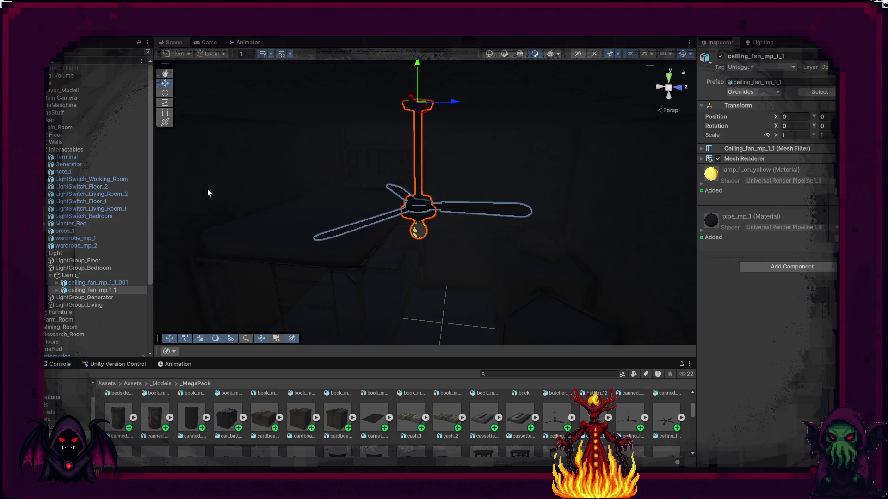
{"action": "left_click", "coordinate": [76, 277]}
{"action": "right_click", "coordinate": [77, 277]}
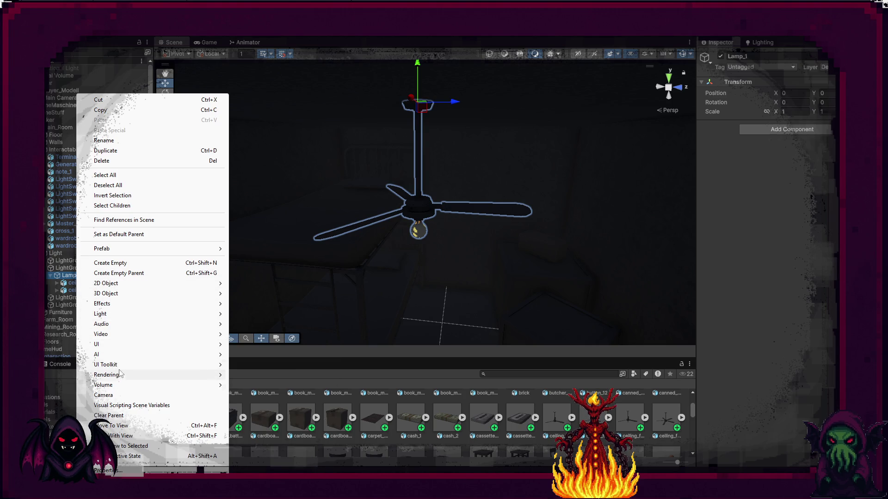
Add a point light under Lamp_1 and lower it just below the fan.
{"action": "mouse_move", "coordinate": [199, 316]}
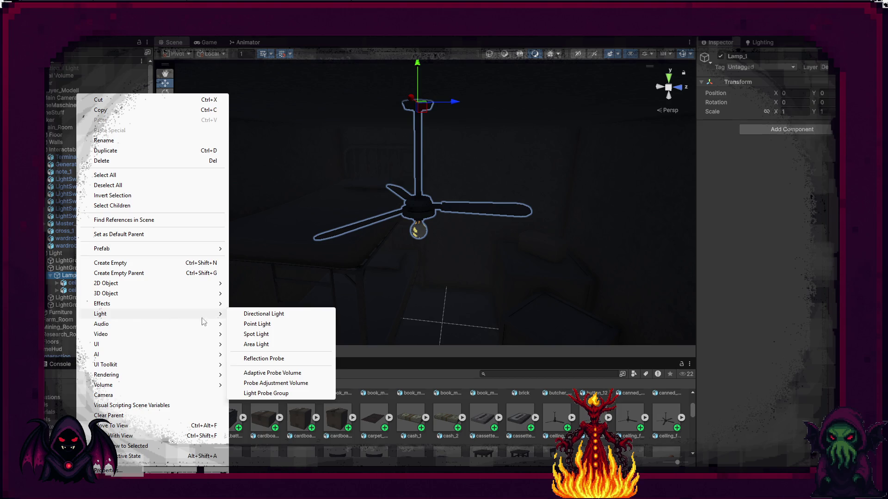
{"action": "left_click", "coordinate": [271, 325]}
{"action": "left_click_drag", "start_coordinate": [374, 301], "coordinate": [404, 211]}
{"action": "mouse_move", "coordinate": [411, 165]}
{"action": "left_mouse_down"}
{"action": "mouse_move", "coordinate": [411, 197]}
{"action": "mouse_move", "coordinate": [460, 238]}
{"action": "mouse_move", "coordinate": [372, 160]}
{"action": "mouse_move", "coordinate": [261, 158]}
{"action": "mouse_move", "coordinate": [237, 143]}
{"action": "mouse_move", "coordinate": [92, 247]}
{"action": "mouse_move", "coordinate": [63, 236]}
{"action": "mouse_move", "coordinate": [423, 193]}
{"action": "left_mouse_up"}
Make the point light yellow with Indirect Multiplier 0 and Range 12.
{"action": "left_click", "coordinate": [830, 185]}
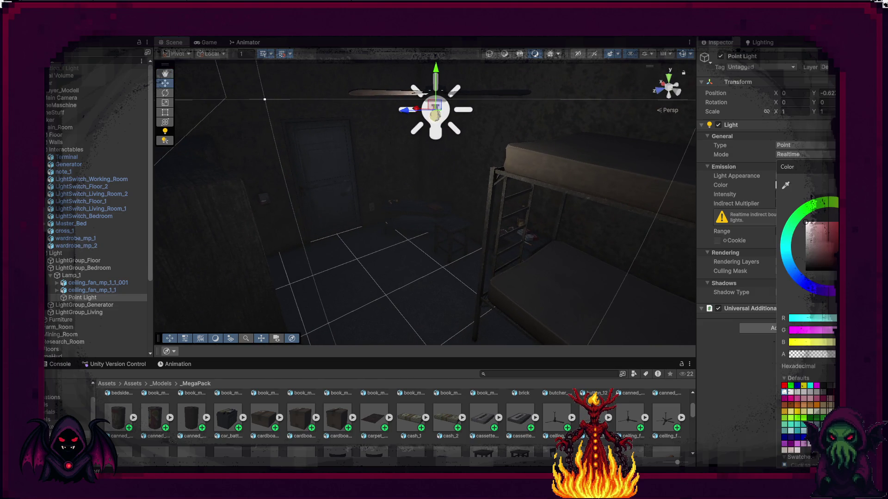
{"action": "left_click", "coordinate": [833, 217]}
{"action": "left_click", "coordinate": [827, 226]}
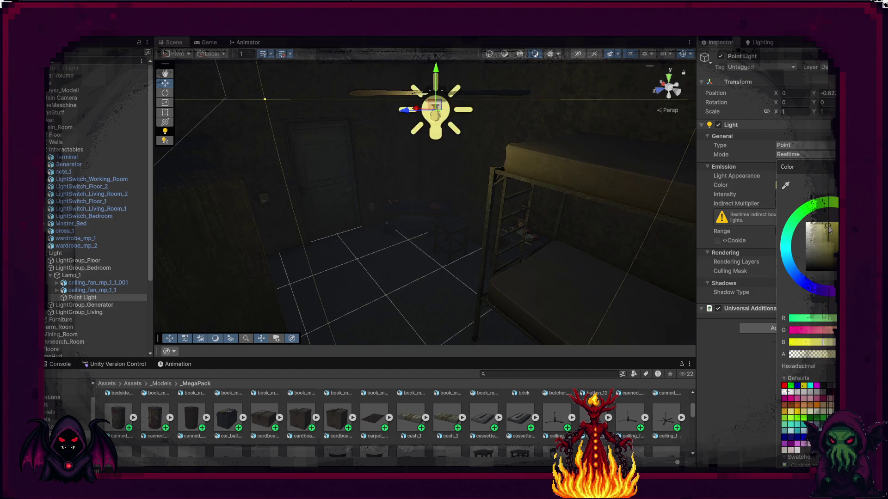
{"action": "left_click", "coordinate": [733, 360]}
{"action": "left_click", "coordinate": [789, 203]}
{"action": "type", "text": "0"}
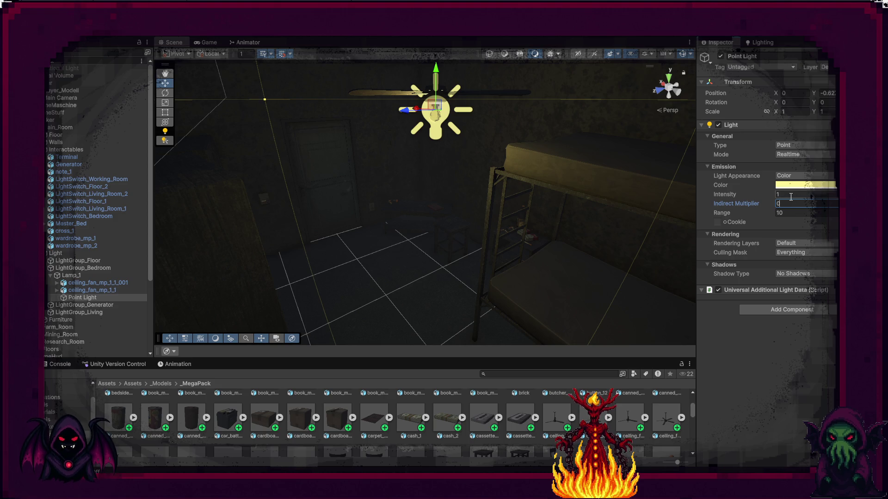
{"action": "left_click", "coordinate": [788, 213]}
{"action": "type", "text": "12"}
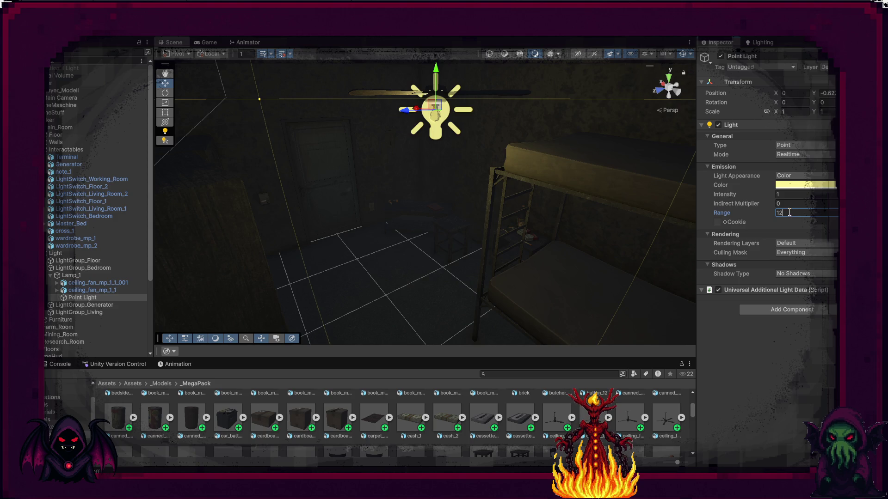
{"action": "left_click", "coordinate": [761, 367]}
Rename the point light to lightSource.
{"action": "left_click", "coordinate": [76, 298]}
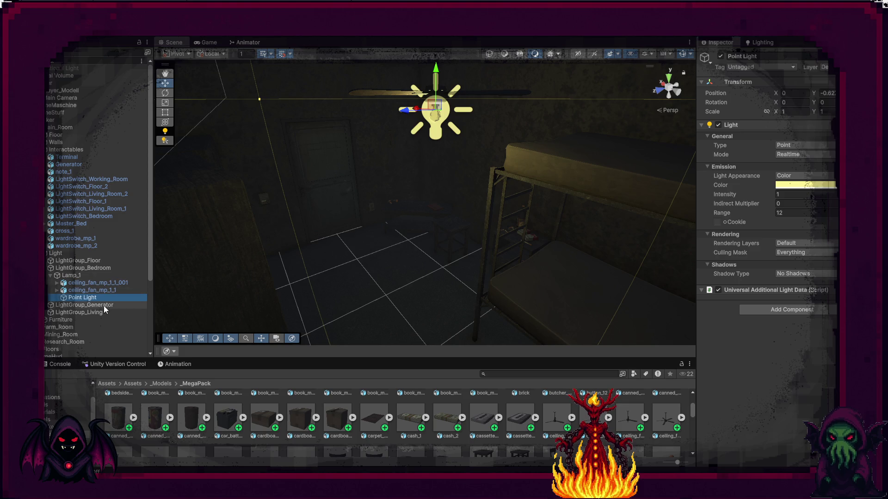
{"action": "key", "text": "F2"}
{"action": "type", "text": "LightSo"}
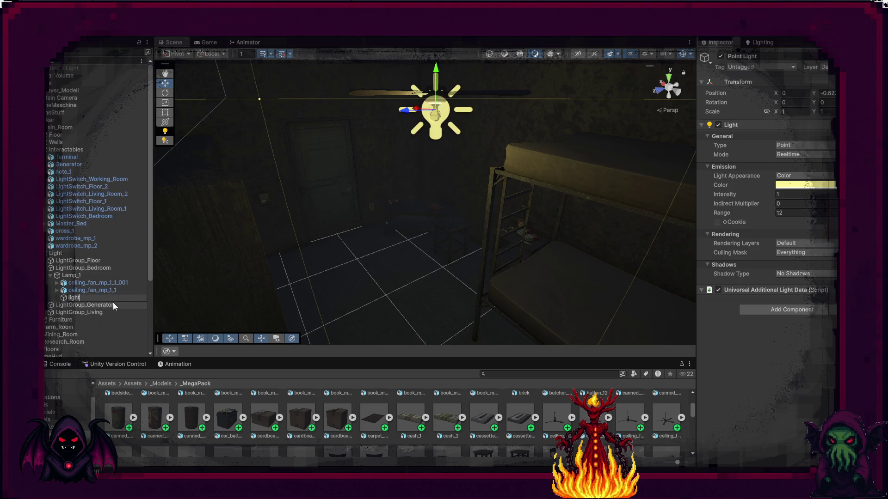
{"action": "type", "text": "urce"}
{"action": "key", "text": "Return"}
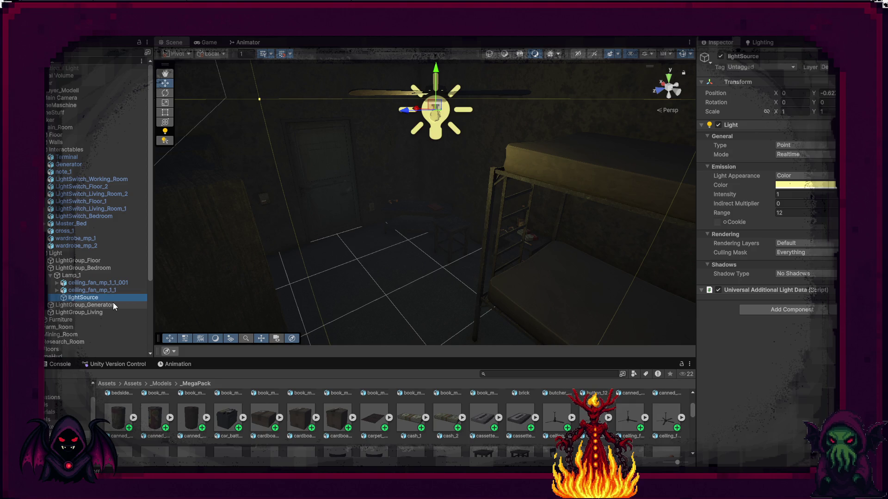
{"action": "left_click", "coordinate": [99, 274]}
Add a Light Unit to Lamp_1: Model Off ceiling_fan_mp_1_1_001, Model On ceiling_fan_mp_1_1, Light Source lightSource.
{"action": "left_click", "coordinate": [766, 129]}
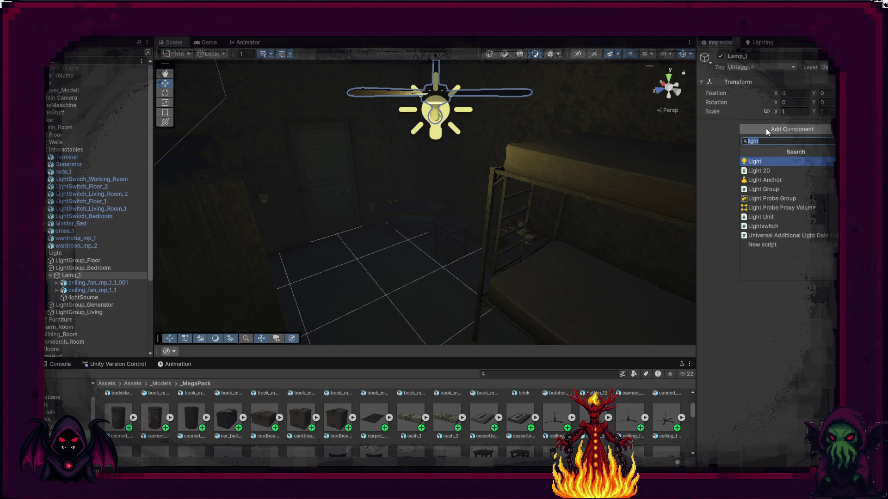
{"action": "left_click", "coordinate": [786, 217]}
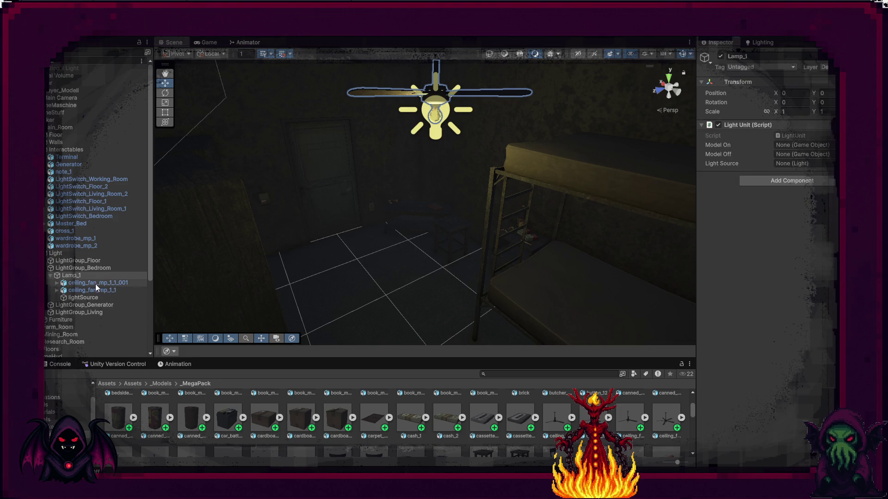
{"action": "left_click_drag", "start_coordinate": [95, 284], "coordinate": [767, 194]}
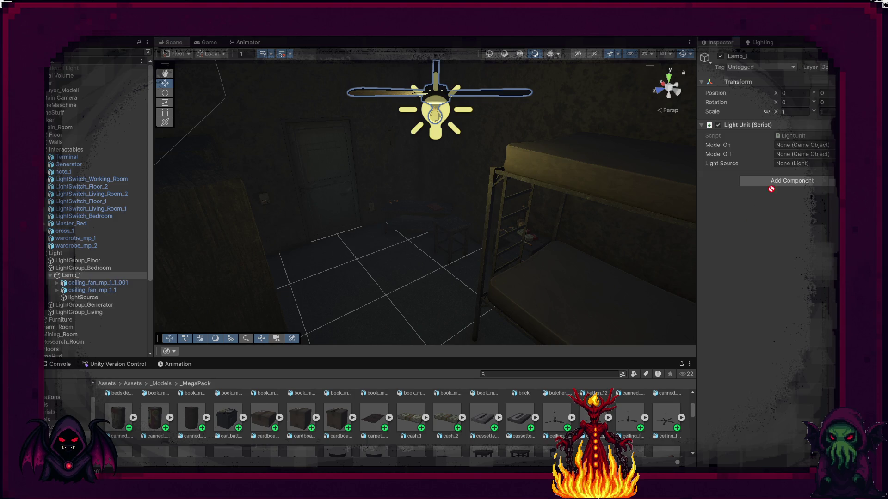
{"action": "left_click_drag", "start_coordinate": [810, 159], "coordinate": [810, 159]}
{"action": "mouse_move", "coordinate": [93, 291]}
{"action": "left_mouse_down"}
{"action": "mouse_move", "coordinate": [698, 233]}
{"action": "mouse_move", "coordinate": [805, 145]}
{"action": "left_mouse_up"}
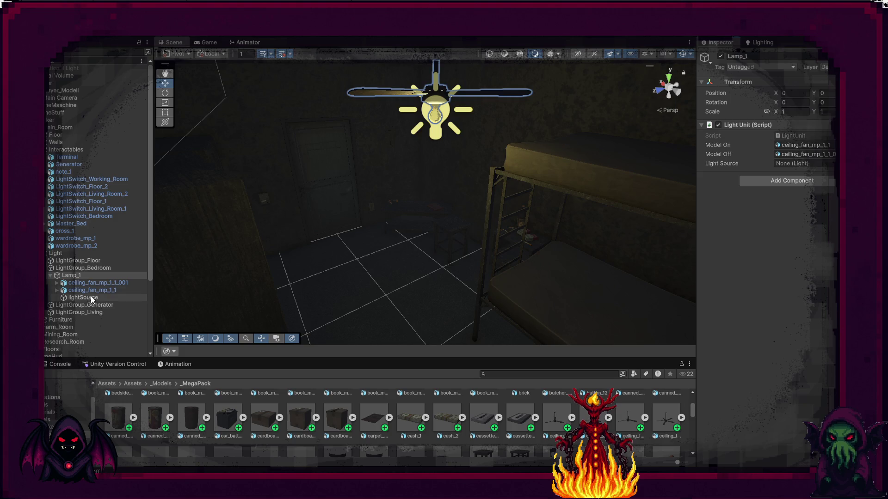
{"action": "mouse_move", "coordinate": [104, 298]}
{"action": "left_mouse_down"}
{"action": "mouse_move", "coordinate": [793, 204]}
{"action": "mouse_move", "coordinate": [805, 163]}
{"action": "left_mouse_up"}
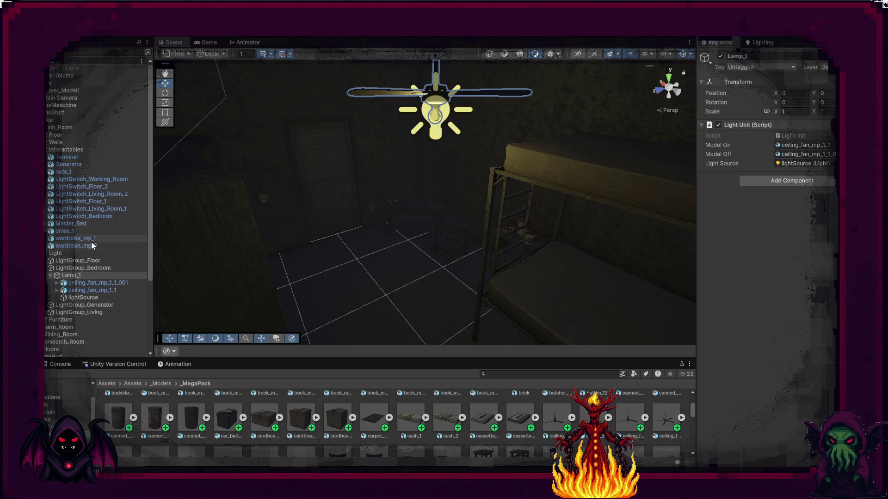
Add a Light Group script to LightGroup_Bedroom with Lamp_1 in its Lights list.
{"action": "left_click", "coordinate": [99, 269]}
{"action": "left_click", "coordinate": [767, 129]}
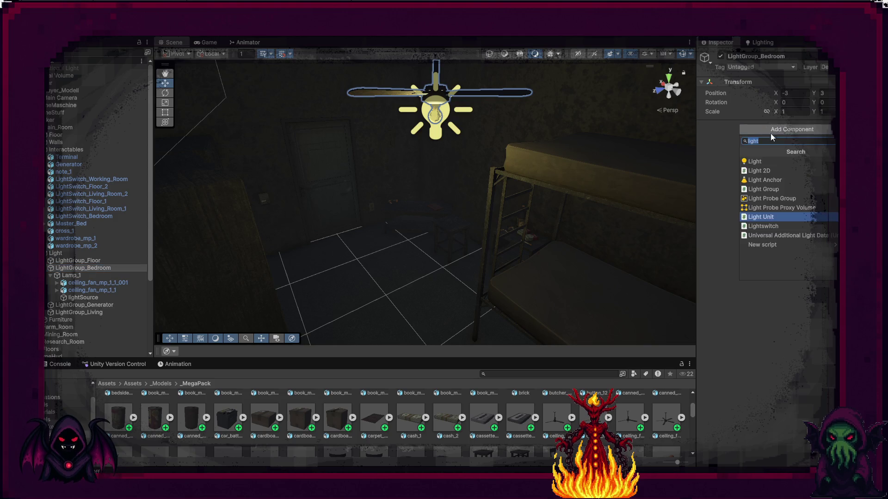
{"action": "left_click", "coordinate": [787, 186]}
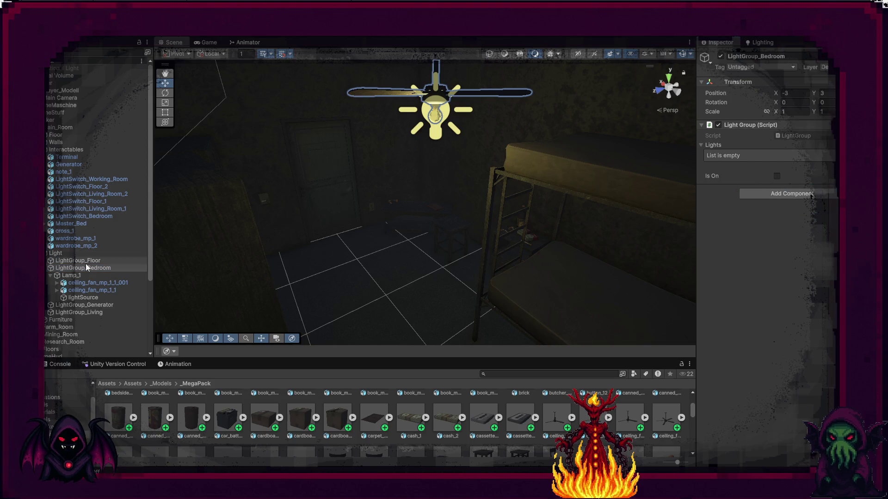
{"action": "mouse_move", "coordinate": [71, 275]}
{"action": "left_mouse_down"}
{"action": "mouse_move", "coordinate": [765, 214]}
{"action": "mouse_move", "coordinate": [764, 144]}
{"action": "left_mouse_up"}
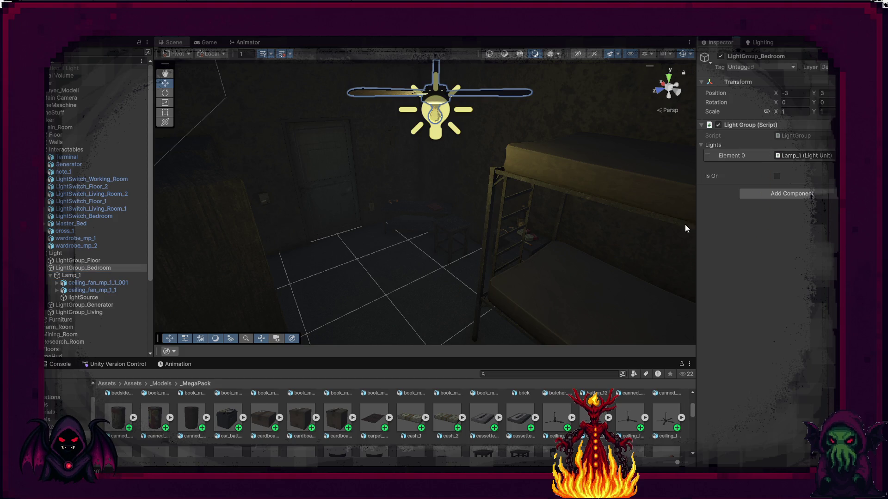
Set LightSwitch_Bedroom's Light Group field to LightGroup_Bedroom.
{"action": "left_click", "coordinate": [265, 202]}
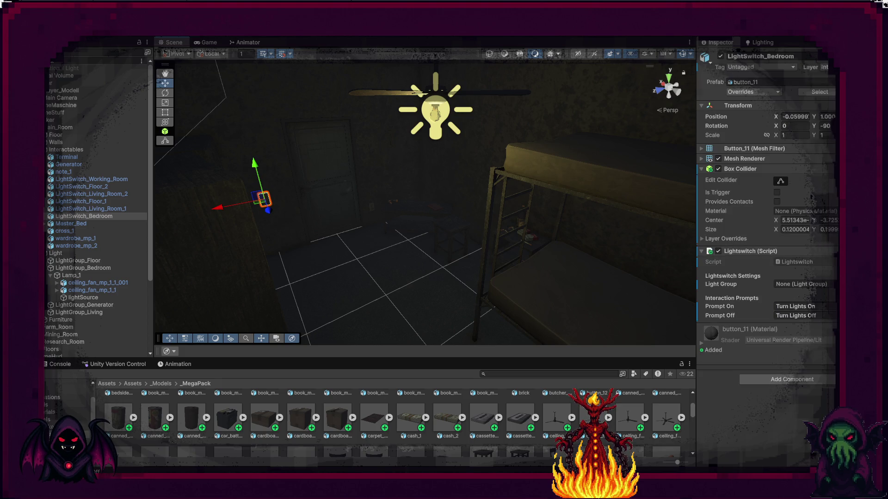
{"action": "left_click", "coordinate": [832, 283]}
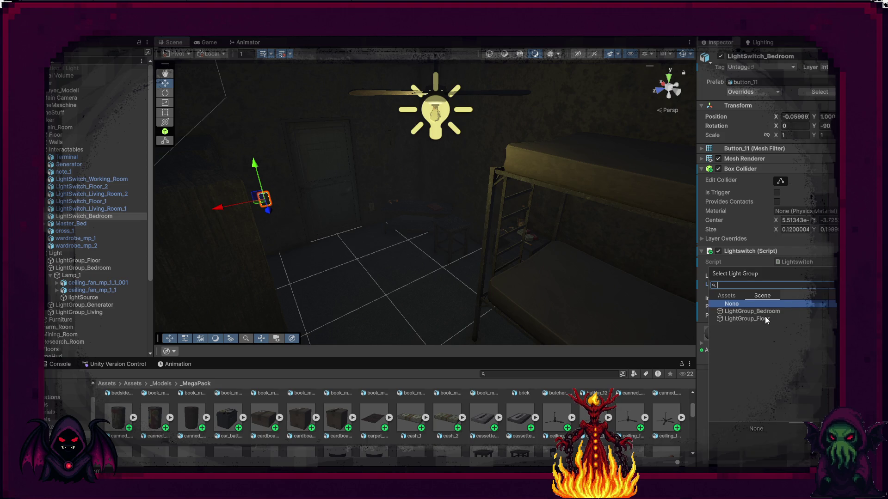
{"action": "double_click", "coordinate": [777, 311]}
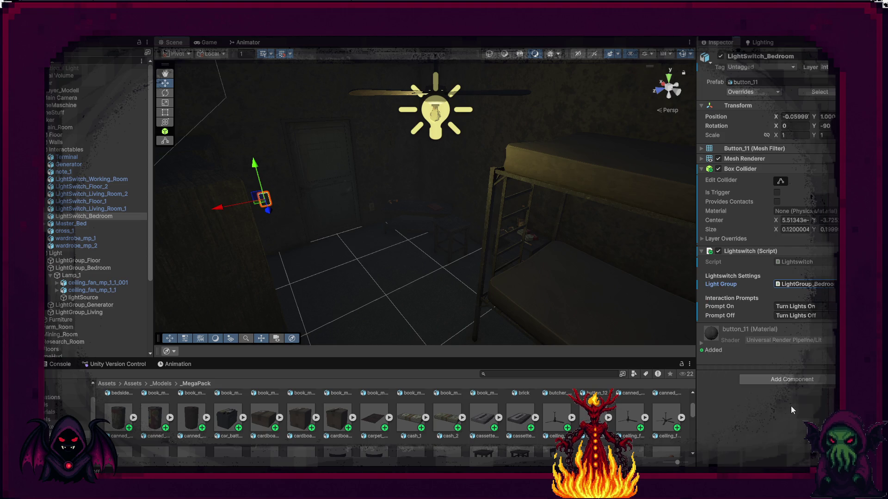
{"action": "left_click_drag", "start_coordinate": [464, 276], "coordinate": [373, 206]}
{"action": "scroll", "coordinate": [379, 405], "scroll_direction": "down", "scroll_amount": 2}
{"action": "mouse_move", "coordinate": [398, 259]}
{"action": "left_mouse_down"}
{"action": "mouse_move", "coordinate": [418, 157]}
{"action": "mouse_move", "coordinate": [412, 138]}
{"action": "left_mouse_up"}
{"action": "left_click", "coordinate": [45, 269]}
{"action": "left_click", "coordinate": [63, 283]}
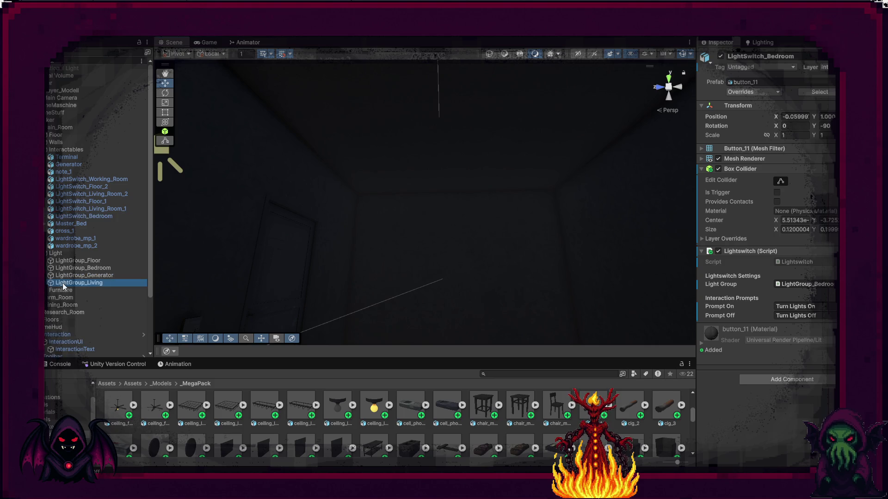
Create an empty child named Light_1 under LightGroup_Living.
{"action": "right_click", "coordinate": [64, 284]}
{"action": "left_click", "coordinate": [109, 252]}
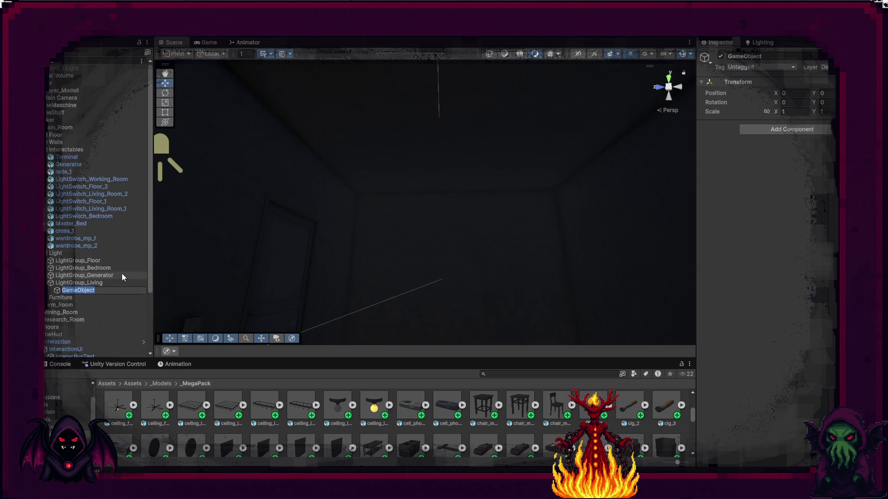
{"action": "type", "text": "Light_"}
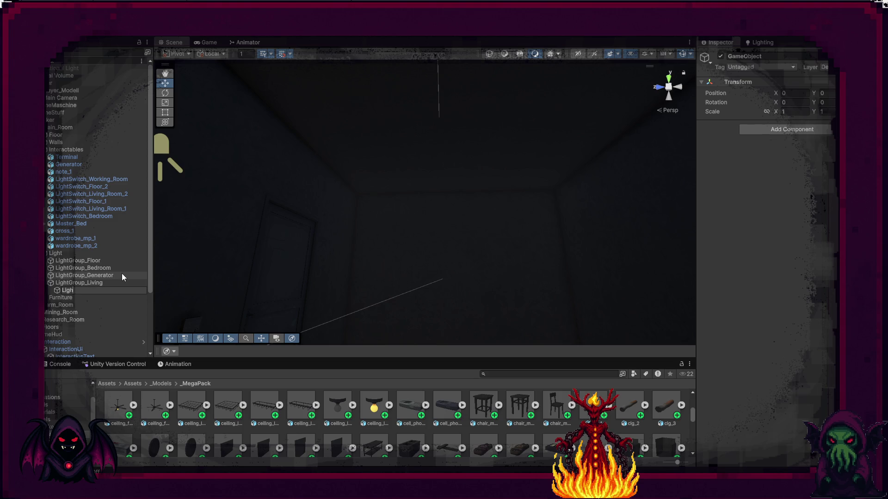
{"action": "type", "text": "1"}
{"action": "key", "text": "Return"}
{"action": "key", "text": "f"}
{"action": "left_click_drag", "start_coordinate": [274, 231], "coordinate": [311, 259]}
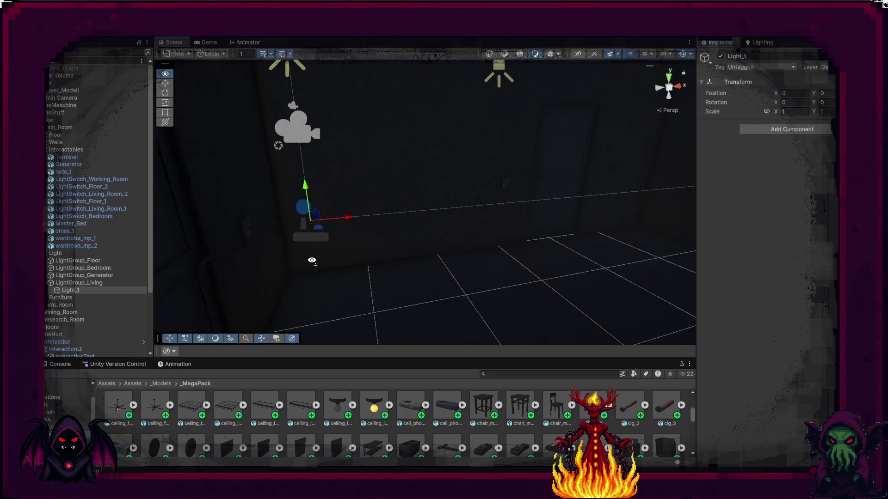
Move LightGroup_Living across the floor and up to X 3, Y 3.
{"action": "left_click", "coordinate": [78, 283]}
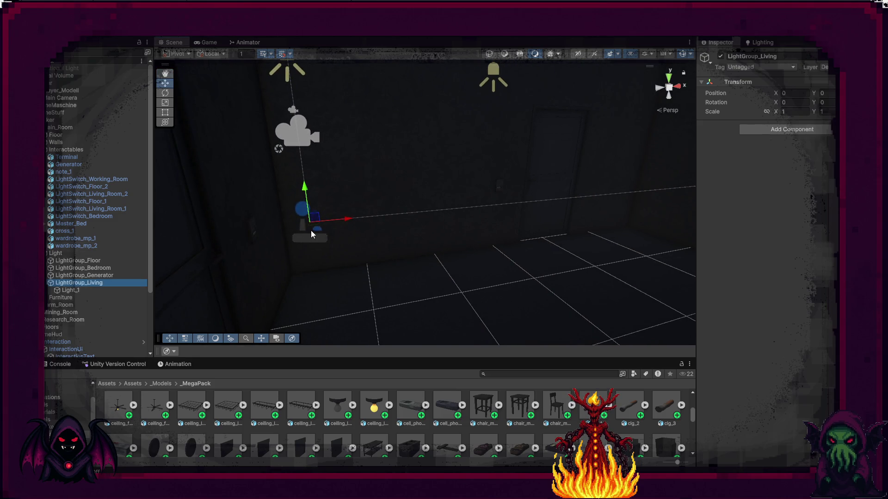
{"action": "mouse_move", "coordinate": [313, 226]}
{"action": "left_mouse_down"}
{"action": "mouse_move", "coordinate": [564, 298]}
{"action": "mouse_move", "coordinate": [630, 304]}
{"action": "mouse_move", "coordinate": [675, 328]}
{"action": "mouse_move", "coordinate": [617, 324]}
{"action": "left_mouse_up"}
{"action": "key", "text": "f"}
{"action": "left_click_drag", "start_coordinate": [430, 222], "coordinate": [431, 109]}
{"action": "key", "text": "f"}
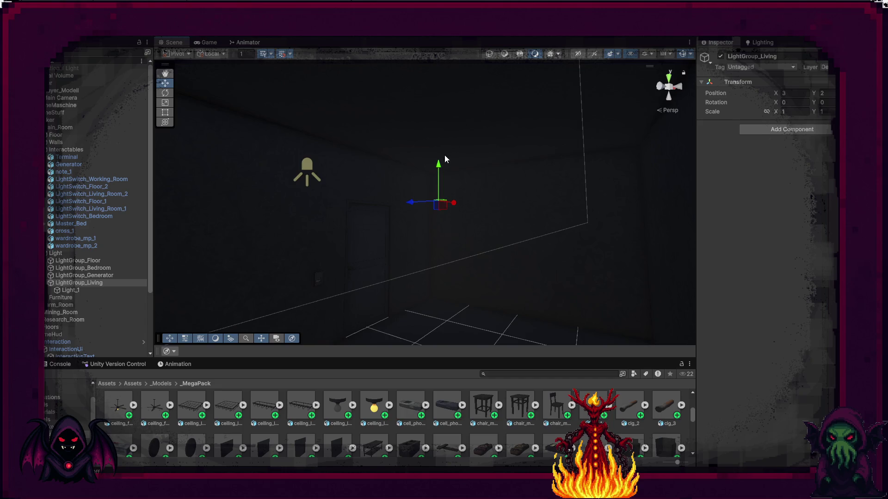
{"action": "left_click_drag", "start_coordinate": [440, 146], "coordinate": [443, 101]}
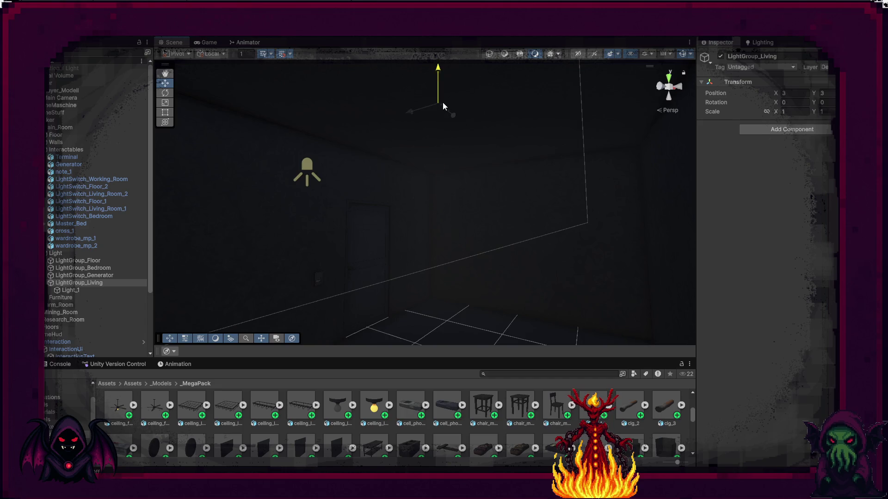
Add a Light Unit component to Light_1 and select both ceiling lamp models.
{"action": "left_click", "coordinate": [85, 291]}
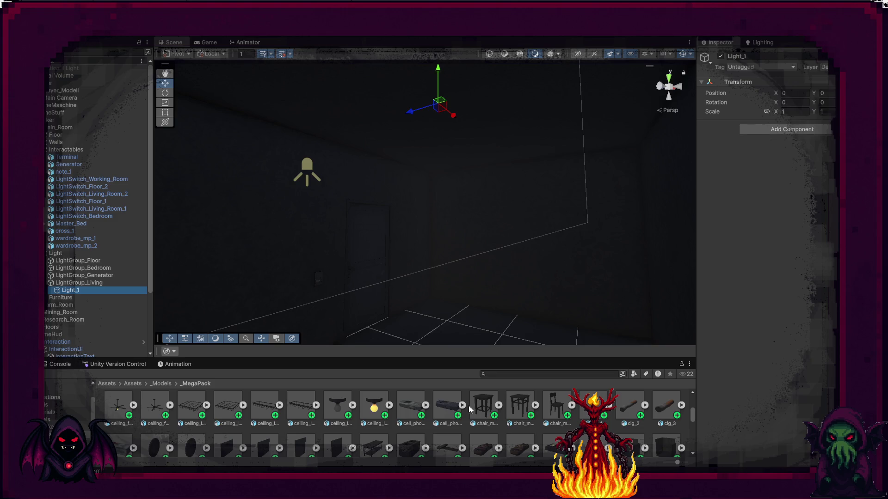
{"action": "left_click", "coordinate": [770, 129]}
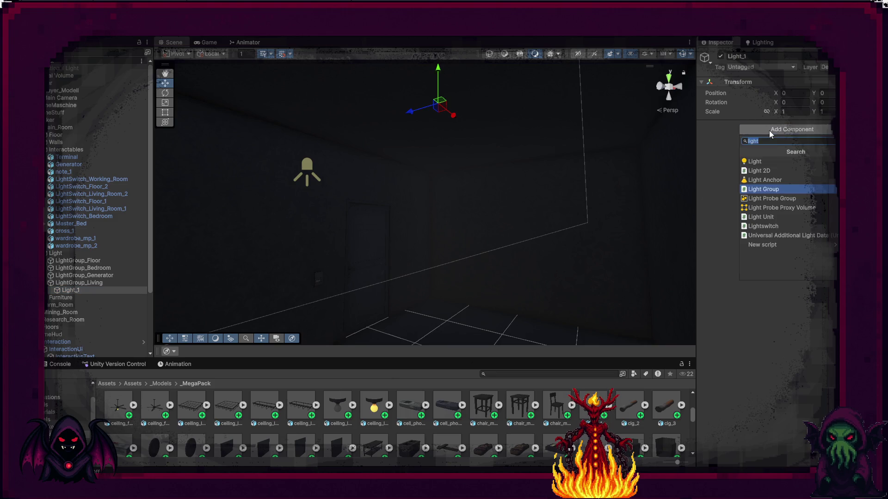
{"action": "left_click", "coordinate": [777, 218]}
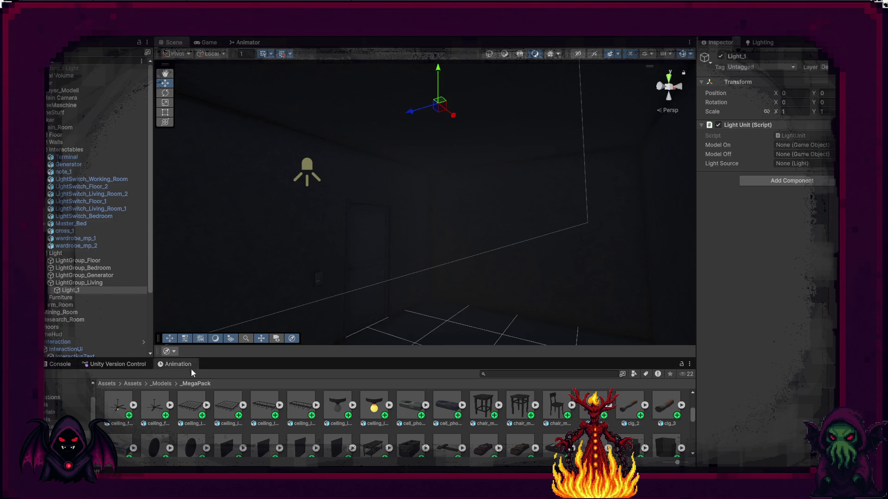
{"action": "left_click", "coordinate": [198, 408]}
{"action": "key", "text": "shift+Right"}
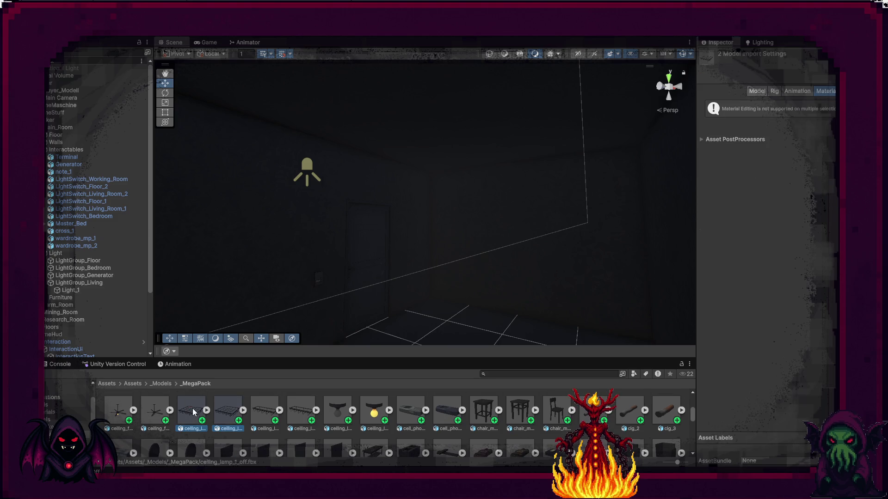
Place ceiling_lamp_1_off and ceiling_lamp_1_on under Light_1 and reset their transforms.
{"action": "left_click_drag", "start_coordinate": [193, 415], "coordinate": [76, 291]}
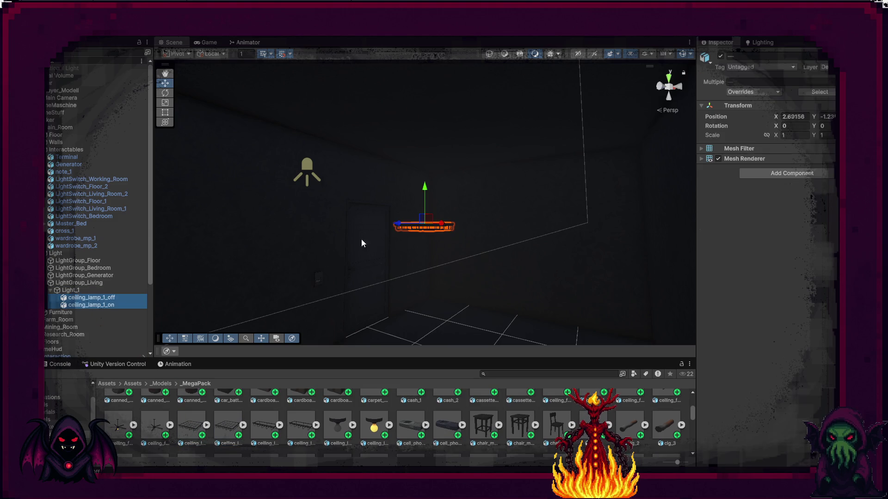
{"action": "right_click", "coordinate": [782, 107]}
{"action": "left_click", "coordinate": [810, 202]}
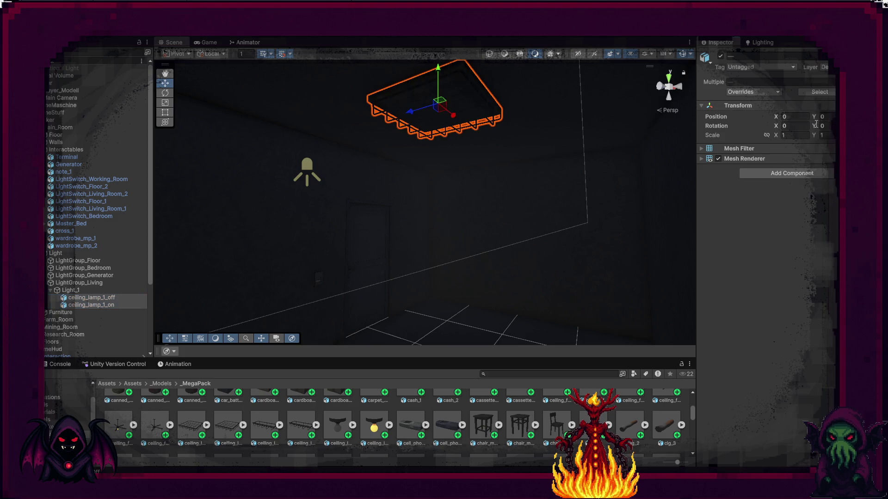
{"action": "key", "text": "f"}
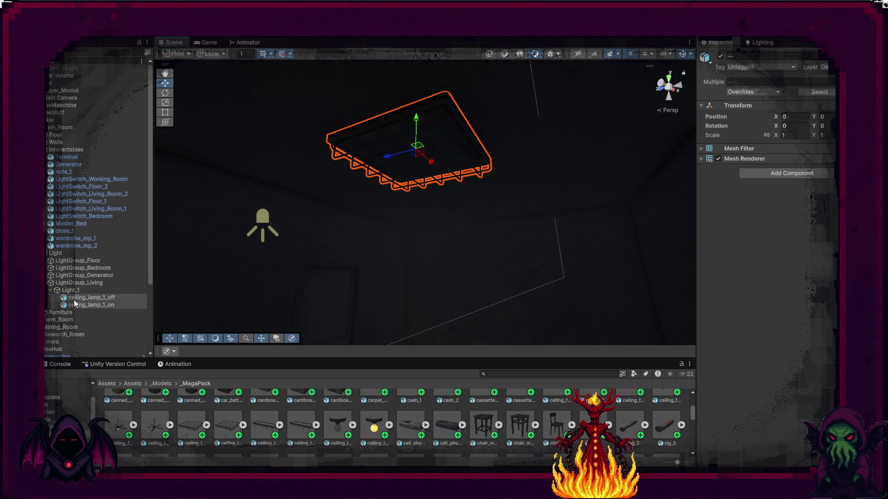
{"action": "left_click", "coordinate": [88, 299]}
{"action": "left_click", "coordinate": [93, 304]}
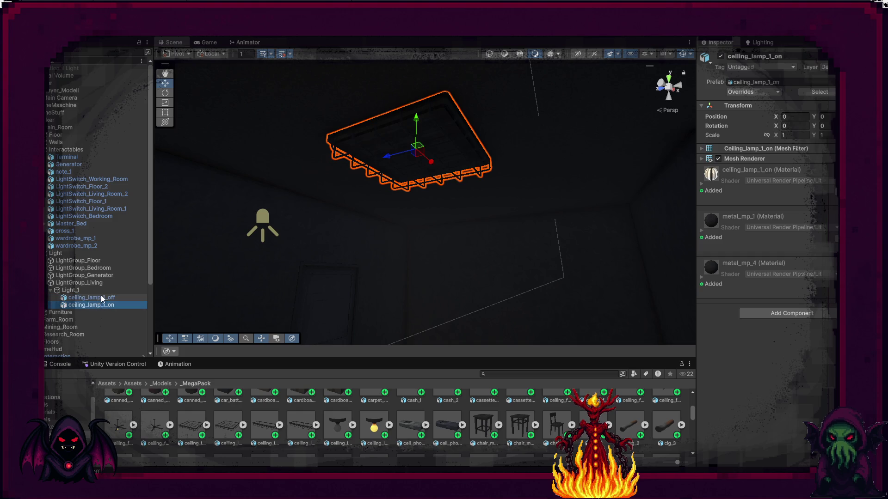
{"action": "left_click", "coordinate": [103, 299]}
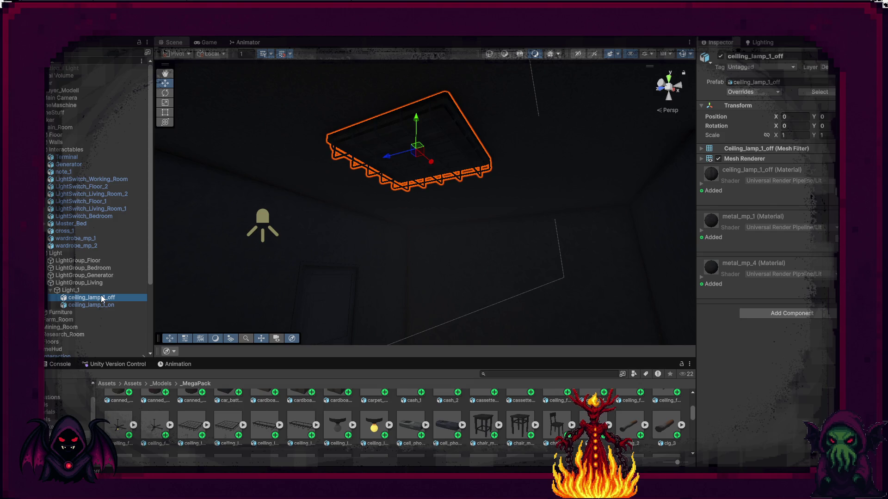
Add a Spot Light under Light_1.
{"action": "right_click", "coordinate": [74, 290]}
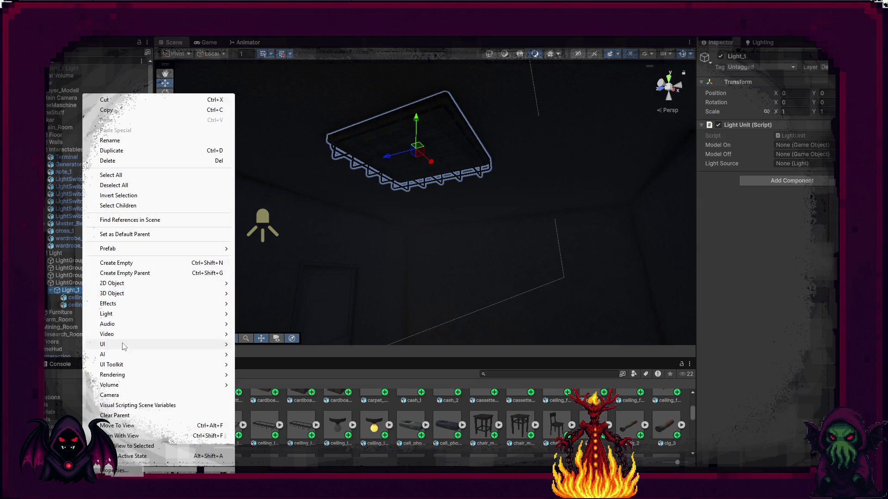
{"action": "mouse_move", "coordinate": [123, 346]}
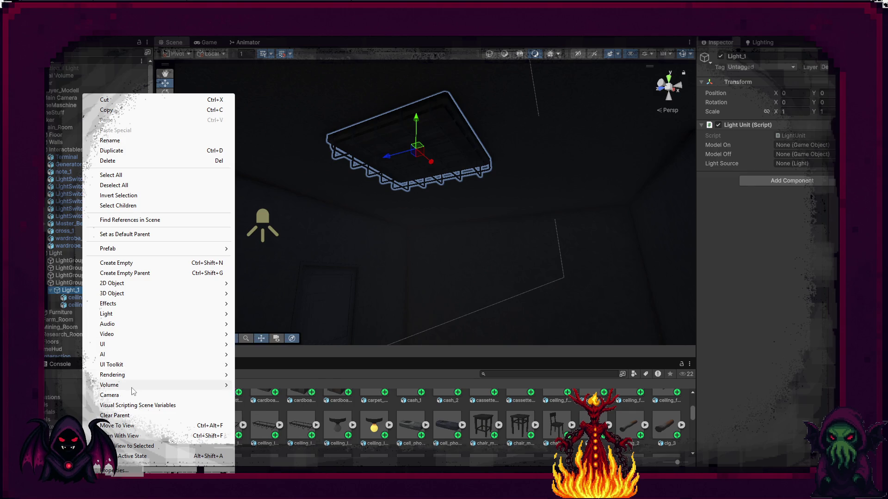
{"action": "mouse_move", "coordinate": [175, 376]}
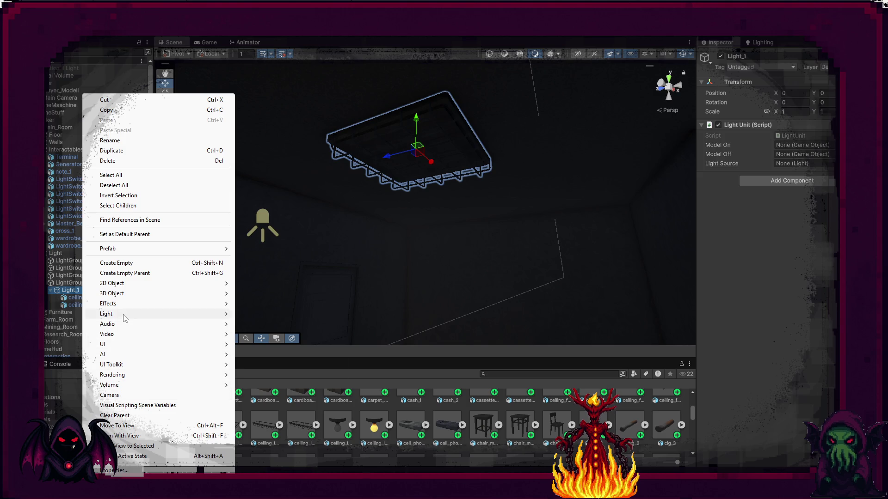
{"action": "mouse_move", "coordinate": [123, 314]}
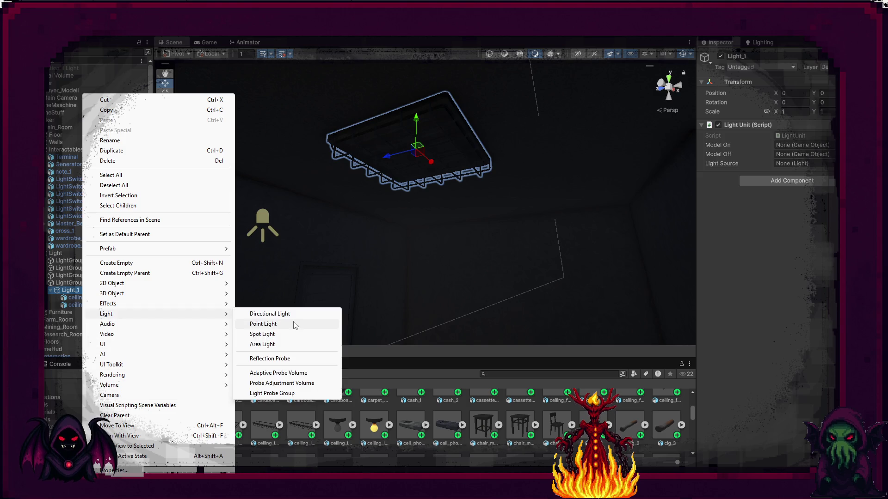
{"action": "left_click", "coordinate": [271, 334]}
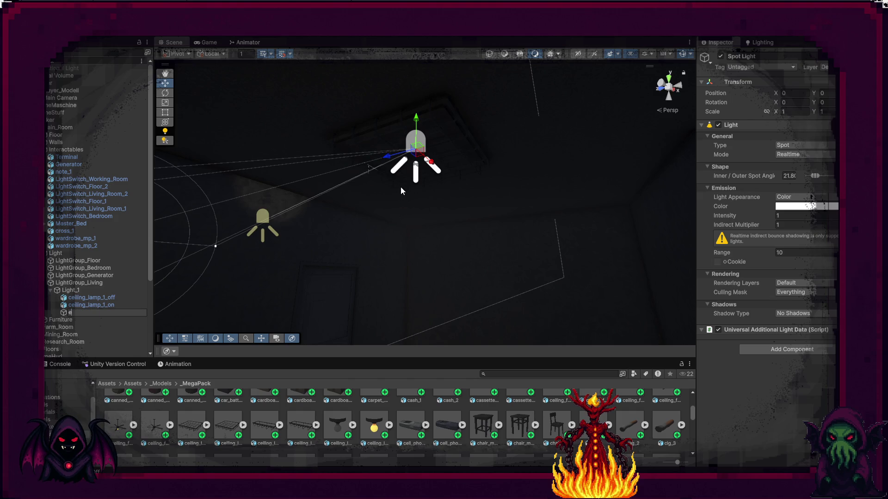
Rename the spot light lightSource, rotate it to point straight down, and widen its cone.
{"action": "key", "text": "BackSpace"}
{"action": "type", "text": "ightSourc"}
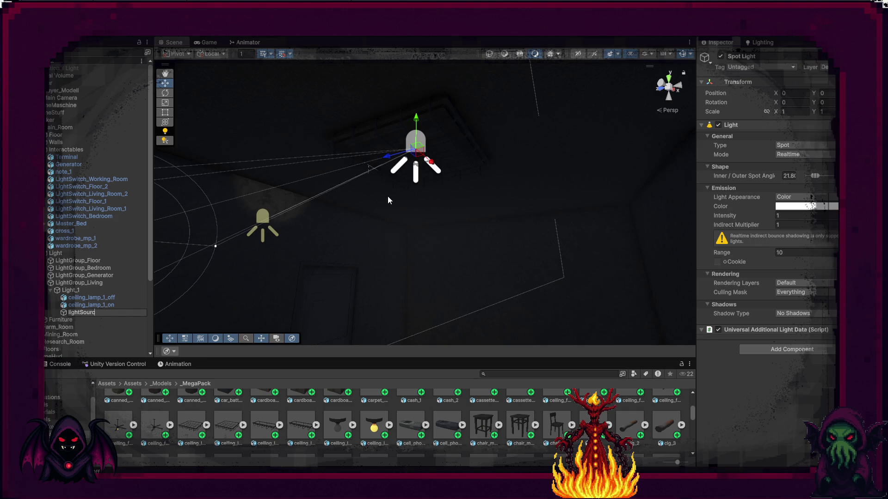
{"action": "type", "text": "e"}
{"action": "key", "text": "Return"}
{"action": "key", "text": "e"}
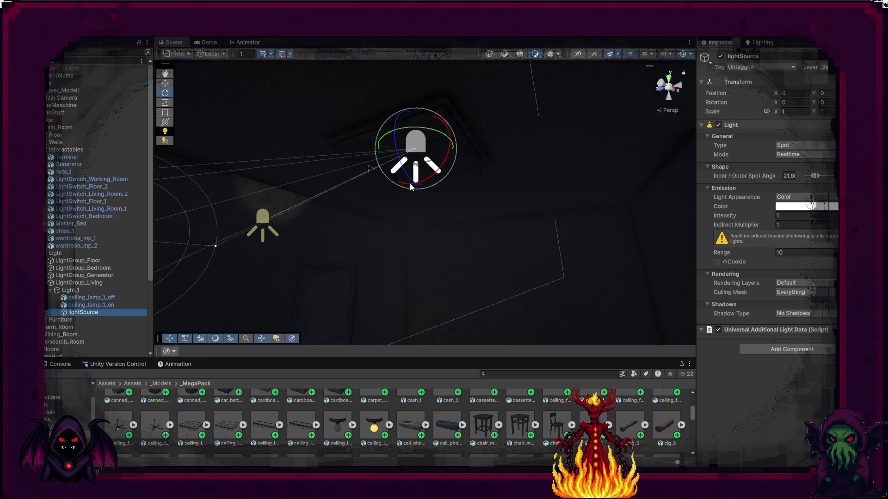
{"action": "mouse_move", "coordinate": [413, 186]}
{"action": "left_mouse_down"}
{"action": "mouse_move", "coordinate": [453, 153]}
{"action": "mouse_move", "coordinate": [504, 137]}
{"action": "mouse_move", "coordinate": [477, 284]}
{"action": "mouse_move", "coordinate": [512, 260]}
{"action": "left_mouse_up"}
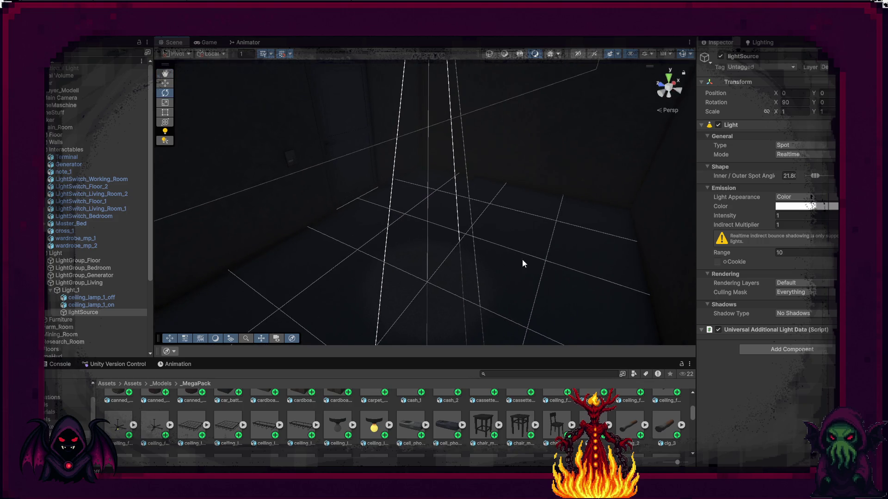
{"action": "left_click_drag", "start_coordinate": [816, 176], "coordinate": [832, 176]}
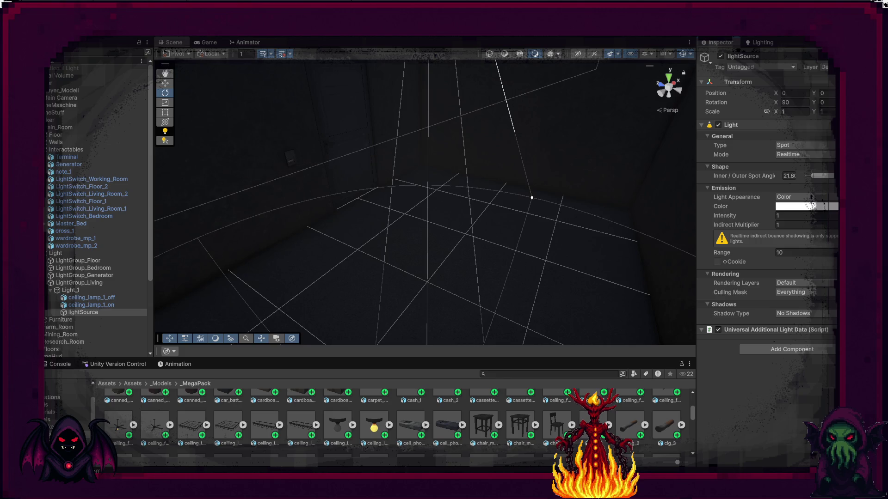
{"action": "left_click_drag", "start_coordinate": [532, 197], "coordinate": [528, 208]}
Set Indirect Multiplier 0, Range 5, Intensity 10 and a warm yellow colour.
{"action": "left_click", "coordinate": [803, 226]}
{"action": "type", "text": "0"}
{"action": "key", "text": "Return"}
{"action": "left_click", "coordinate": [800, 233]}
{"action": "type", "text": "5"}
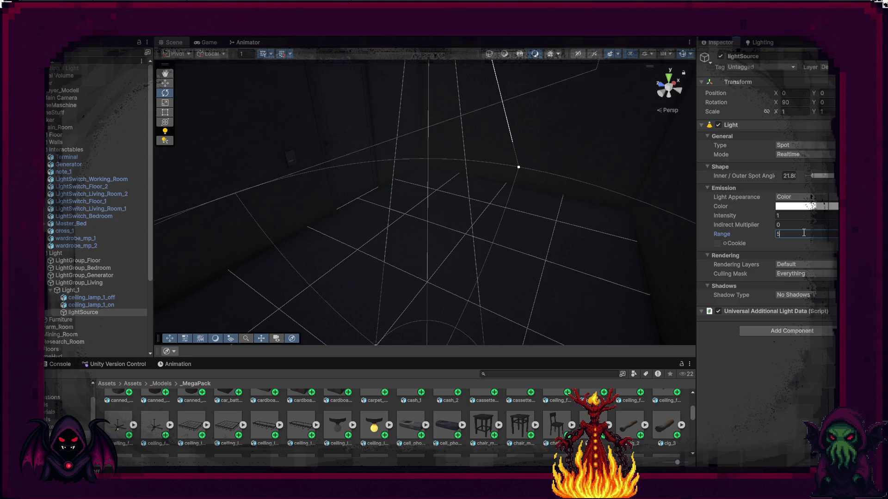
{"action": "left_click", "coordinate": [799, 221]}
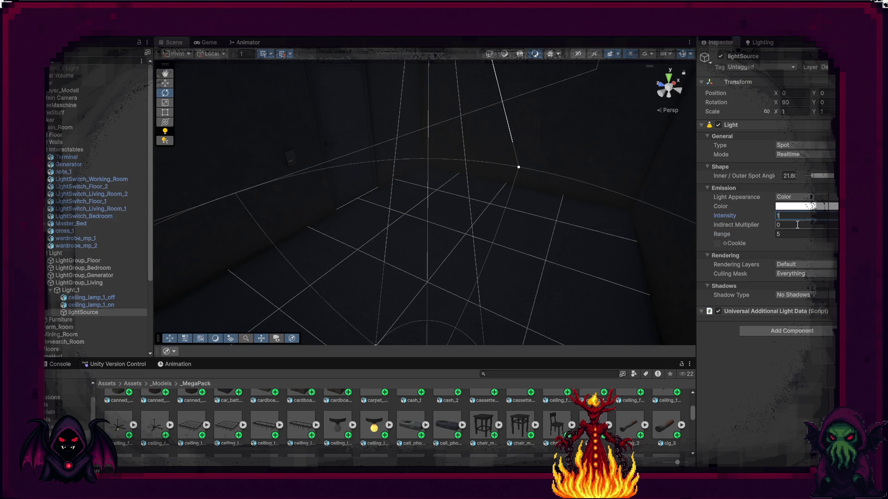
{"action": "type", "text": "5"}
{"action": "left_click", "coordinate": [810, 206]}
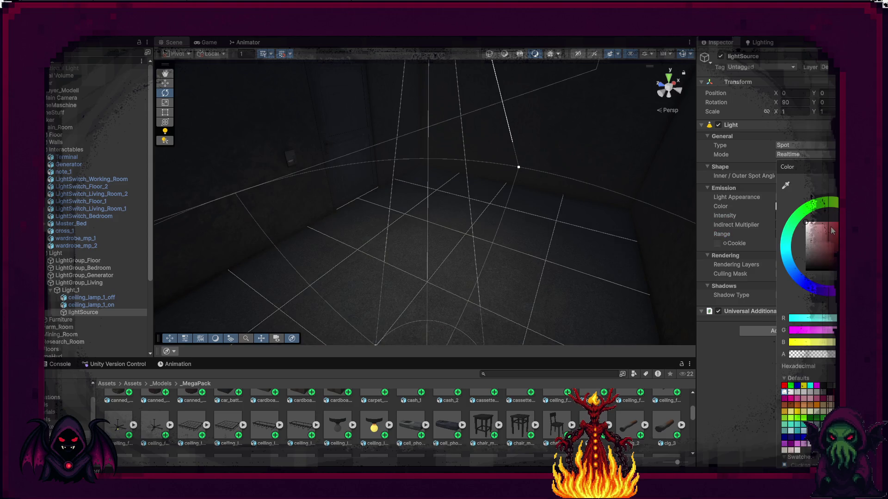
{"action": "left_click_drag", "start_coordinate": [831, 207], "coordinate": [827, 226]}
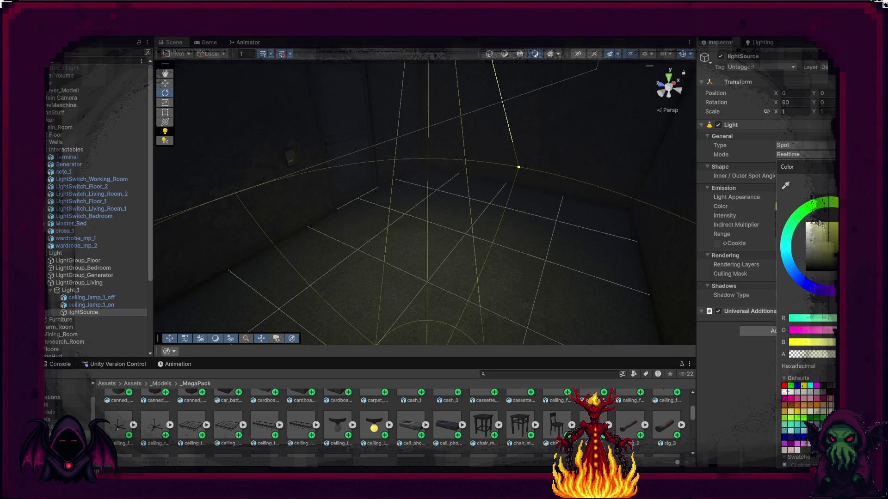
{"action": "left_click", "coordinate": [707, 342]}
{"action": "mouse_move", "coordinate": [650, 329]}
{"action": "left_mouse_down"}
{"action": "mouse_move", "coordinate": [410, 287]}
{"action": "mouse_move", "coordinate": [437, 252]}
{"action": "mouse_move", "coordinate": [531, 186]}
{"action": "mouse_move", "coordinate": [460, 204]}
{"action": "mouse_move", "coordinate": [391, 244]}
{"action": "mouse_move", "coordinate": [391, 289]}
{"action": "mouse_move", "coordinate": [293, 259]}
{"action": "mouse_move", "coordinate": [168, 199]}
{"action": "left_mouse_up"}
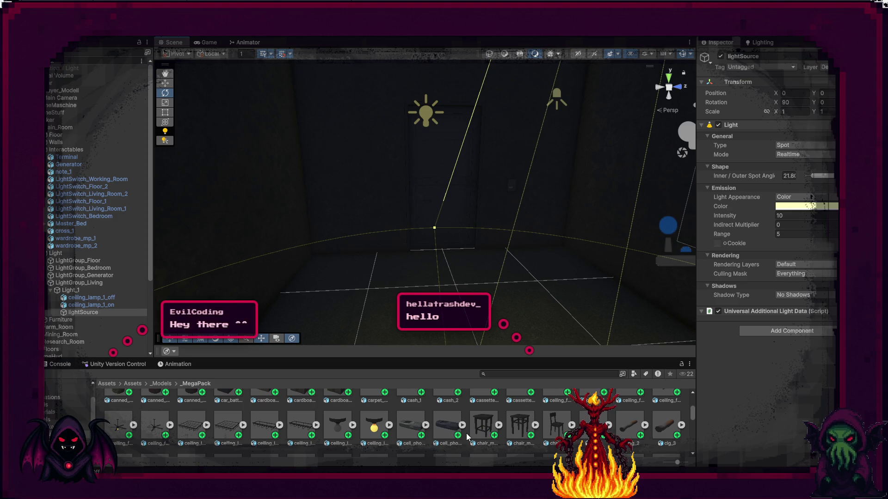
{"action": "left_click_drag", "start_coordinate": [391, 270], "coordinate": [277, 285]}
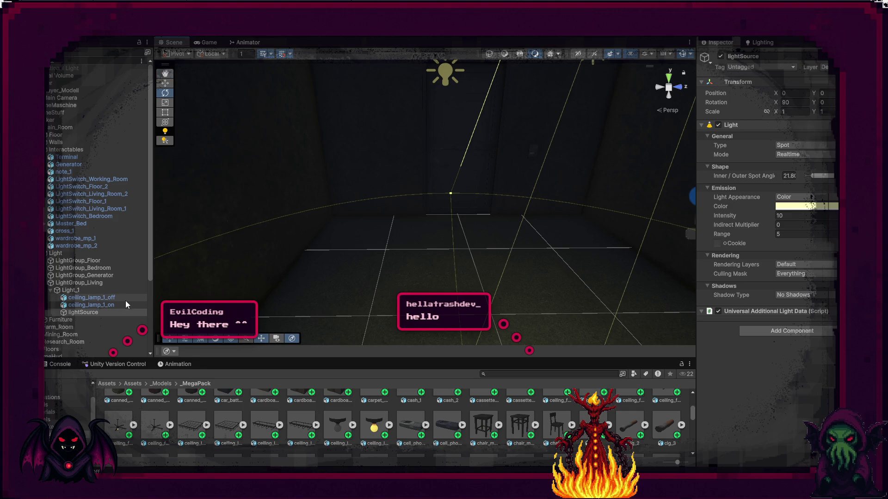
Fill Light_1's Light Unit with ceiling_lamp_1_off, ceiling_lamp_1_on and lightSource.
{"action": "left_click", "coordinate": [79, 292]}
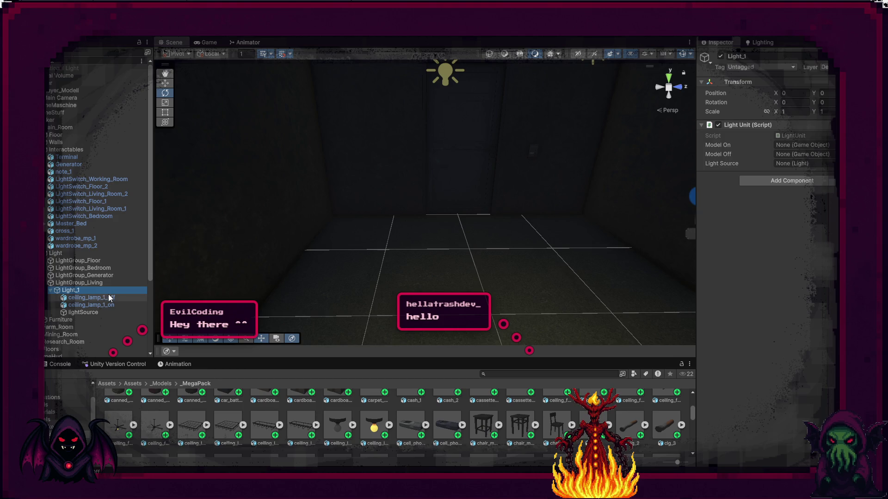
{"action": "mouse_move", "coordinate": [95, 304]}
{"action": "left_mouse_down"}
{"action": "mouse_move", "coordinate": [682, 195]}
{"action": "mouse_move", "coordinate": [818, 157]}
{"action": "left_mouse_up"}
{"action": "mouse_move", "coordinate": [93, 304]}
{"action": "left_mouse_down"}
{"action": "mouse_move", "coordinate": [733, 205]}
{"action": "mouse_move", "coordinate": [803, 146]}
{"action": "left_mouse_up"}
{"action": "left_click_drag", "start_coordinate": [82, 313], "coordinate": [810, 163]}
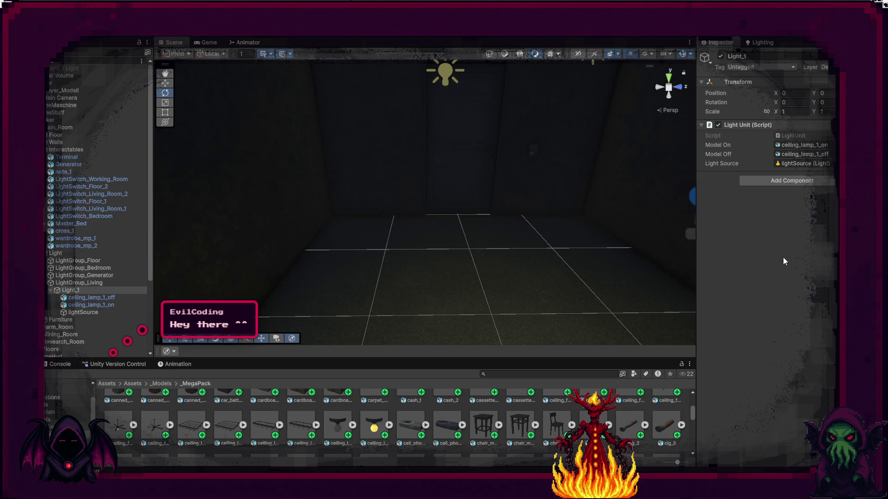
Add a Light Group script to LightGroup_Living listing Light_1.
{"action": "left_click", "coordinate": [106, 283]}
{"action": "left_click", "coordinate": [792, 129]}
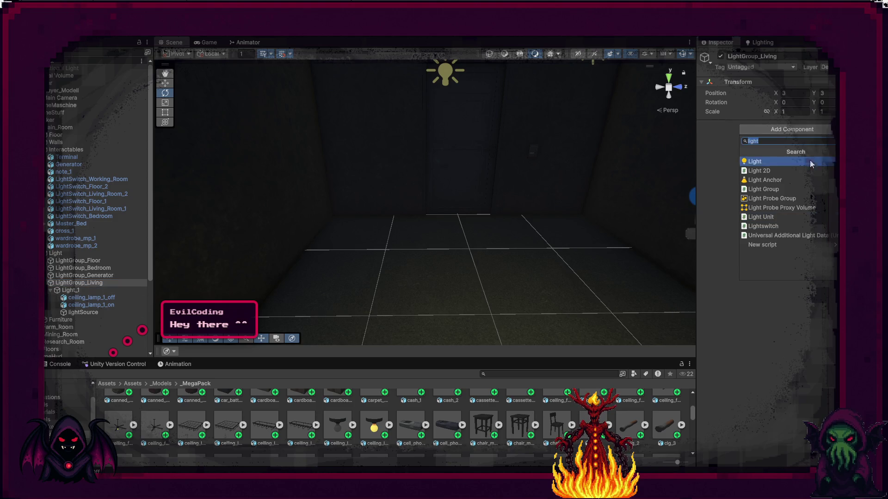
{"action": "left_click", "coordinate": [788, 188]}
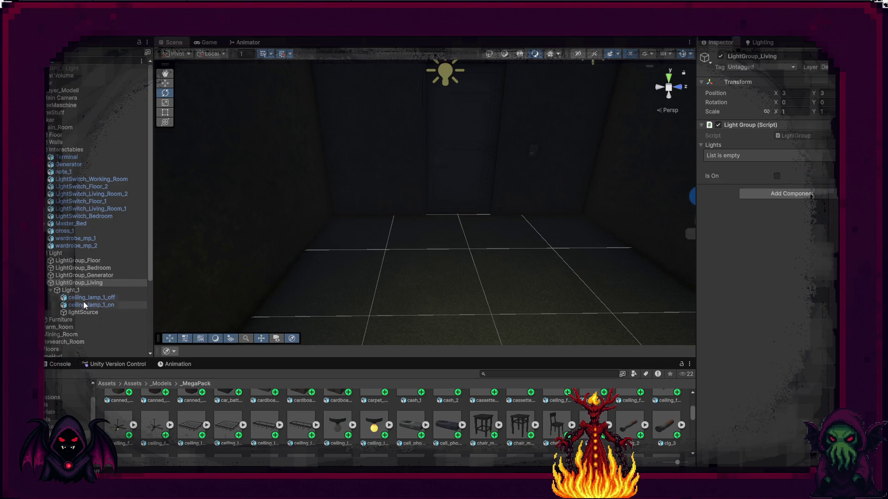
{"action": "mouse_move", "coordinate": [84, 306]}
{"action": "left_mouse_down"}
{"action": "mouse_move", "coordinate": [573, 234]}
{"action": "mouse_move", "coordinate": [803, 153]}
{"action": "mouse_move", "coordinate": [806, 144]}
{"action": "left_mouse_up"}
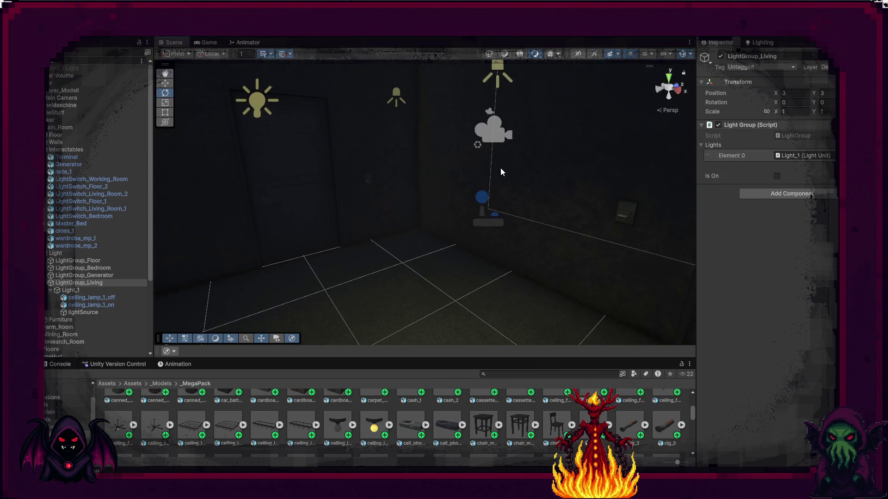
Set both living-room light switches' Light Group to LightGroup_Living.
{"action": "left_click", "coordinate": [371, 183]}
{"action": "left_click", "coordinate": [627, 214], "text": "shift"}
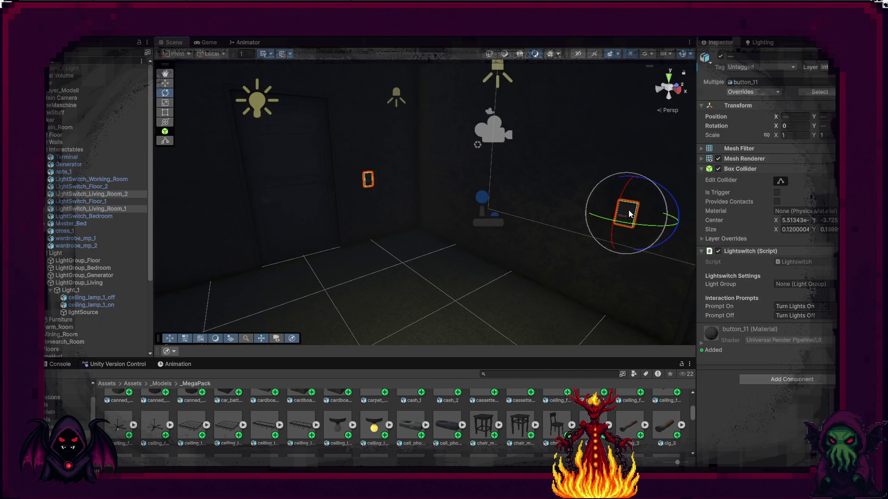
{"action": "left_click", "coordinate": [828, 284]}
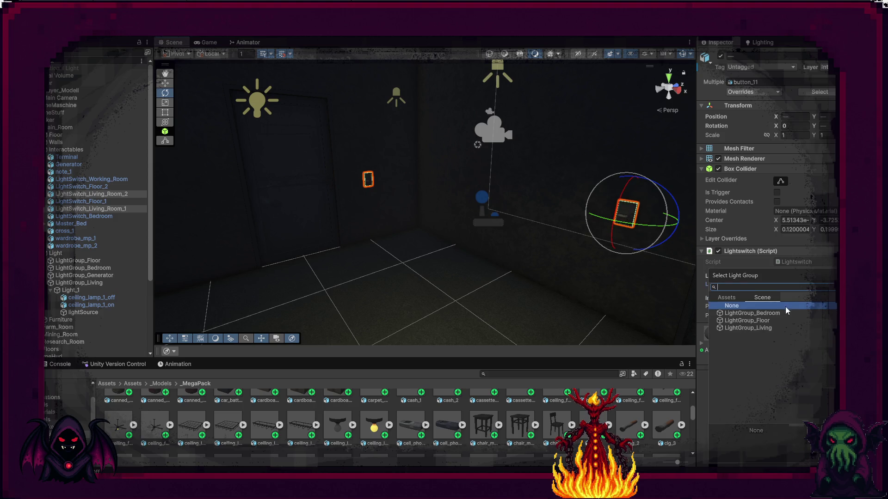
{"action": "double_click", "coordinate": [764, 328]}
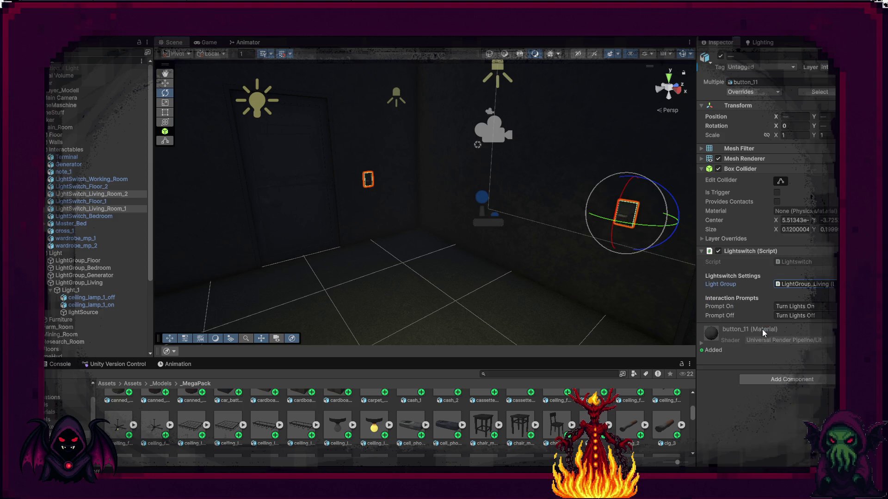
{"action": "left_click", "coordinate": [504, 284]}
{"action": "mouse_move", "coordinate": [505, 284]}
{"action": "left_mouse_down"}
{"action": "mouse_move", "coordinate": [654, 258]}
{"action": "mouse_move", "coordinate": [585, 240]}
{"action": "mouse_move", "coordinate": [398, 230]}
{"action": "mouse_move", "coordinate": [430, 220]}
{"action": "mouse_move", "coordinate": [276, 258]}
{"action": "mouse_move", "coordinate": [277, 245]}
{"action": "left_mouse_up"}
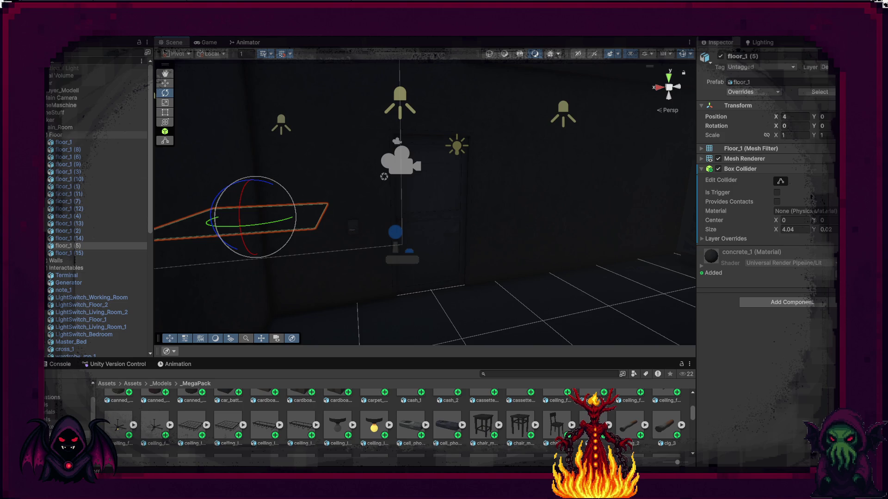
Collapse the Floor, Interactables and LightGroup_Living groups in the Hierarchy.
{"action": "left_click", "coordinate": [46, 135]}
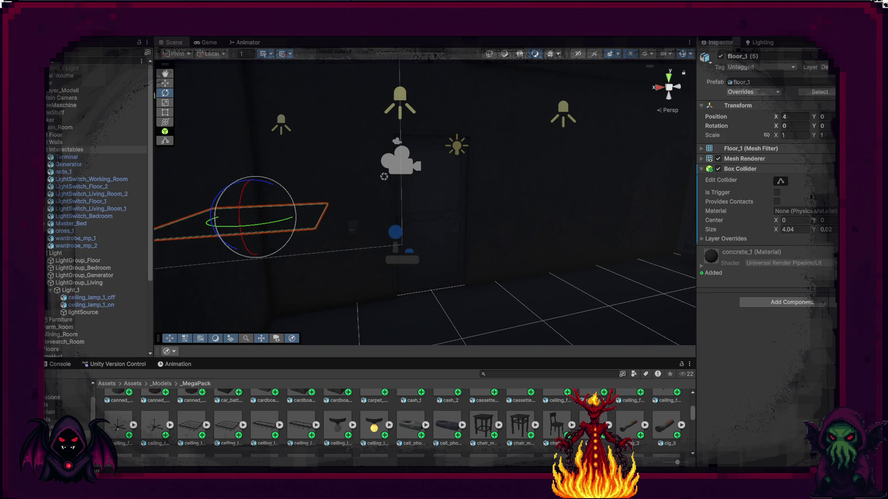
{"action": "left_click", "coordinate": [47, 150]}
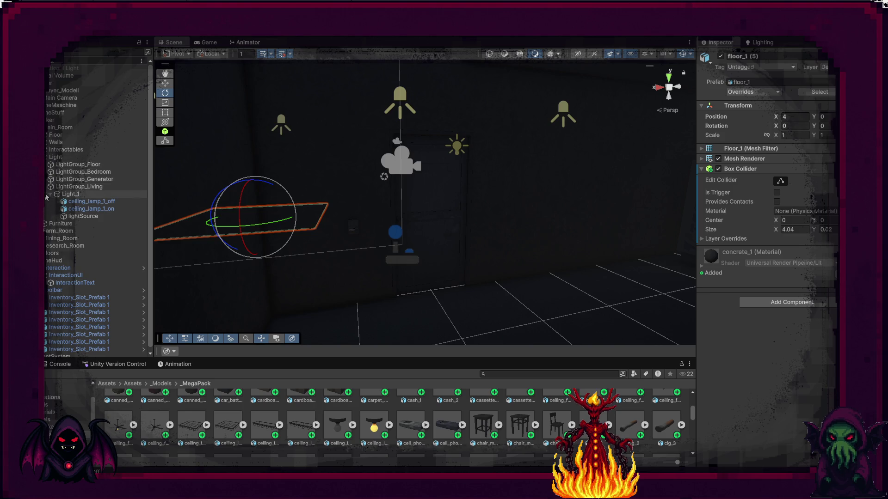
{"action": "left_click", "coordinate": [44, 186]}
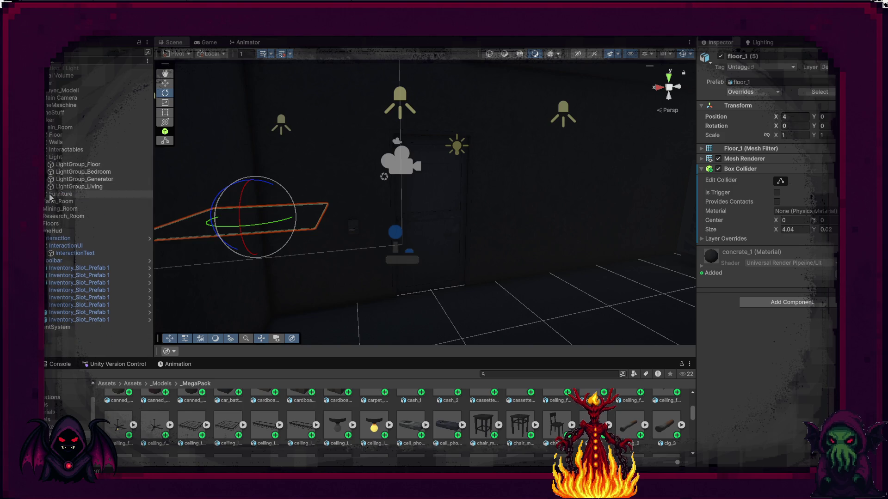
Frame LightGroup_Generator and move it to X -2, viewing up toward the ceiling.
{"action": "left_click", "coordinate": [70, 179]}
{"action": "key", "text": "w"}
{"action": "key", "text": "f"}
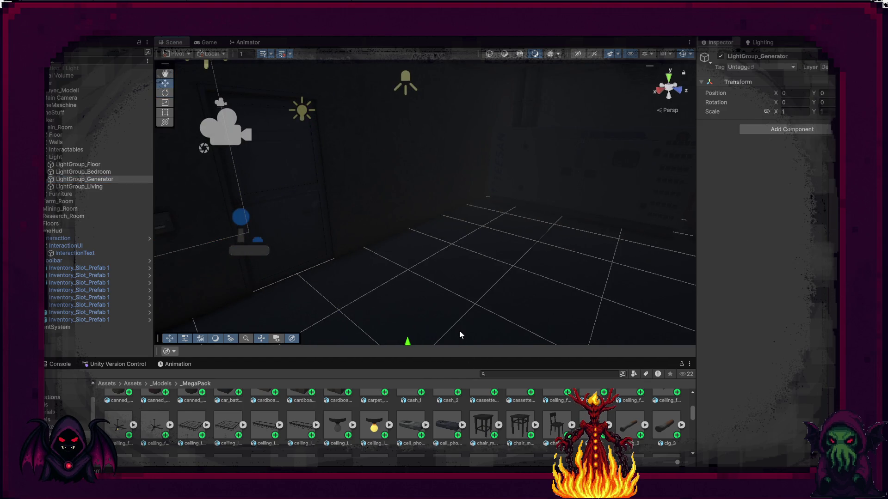
{"action": "key", "text": "f"}
{"action": "left_click_drag", "start_coordinate": [419, 251], "coordinate": [546, 199]}
{"action": "left_click_drag", "start_coordinate": [539, 238], "coordinate": [497, 185]}
{"action": "key", "text": "f"}
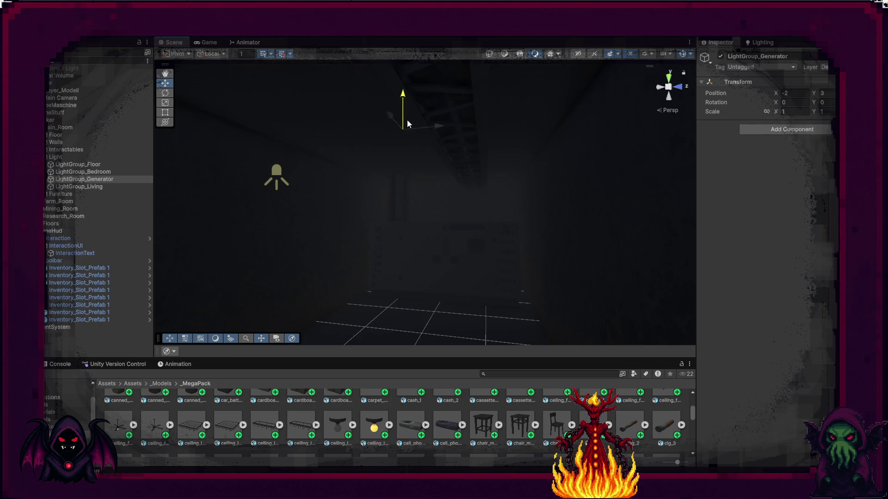
{"action": "left_click_drag", "start_coordinate": [363, 163], "coordinate": [422, 143]}
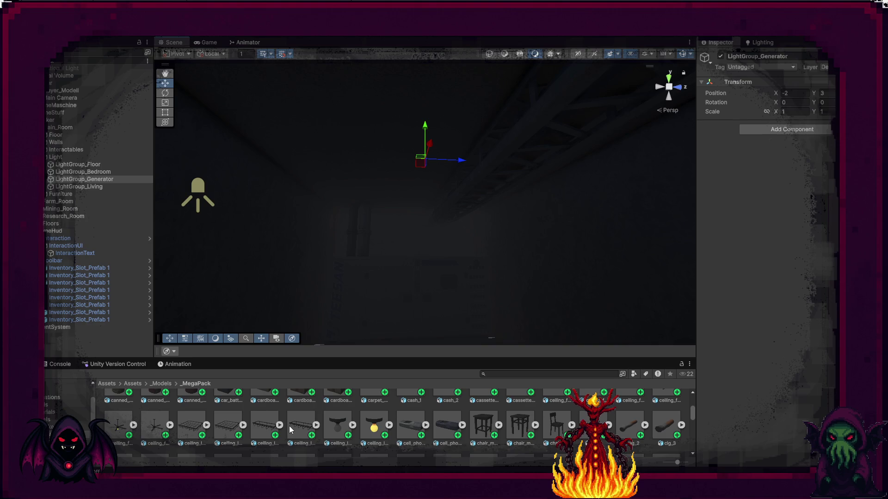
Create an empty child Light_1 under LightGroup_Generator and give it a Light Unit script.
{"action": "right_click", "coordinate": [83, 182]}
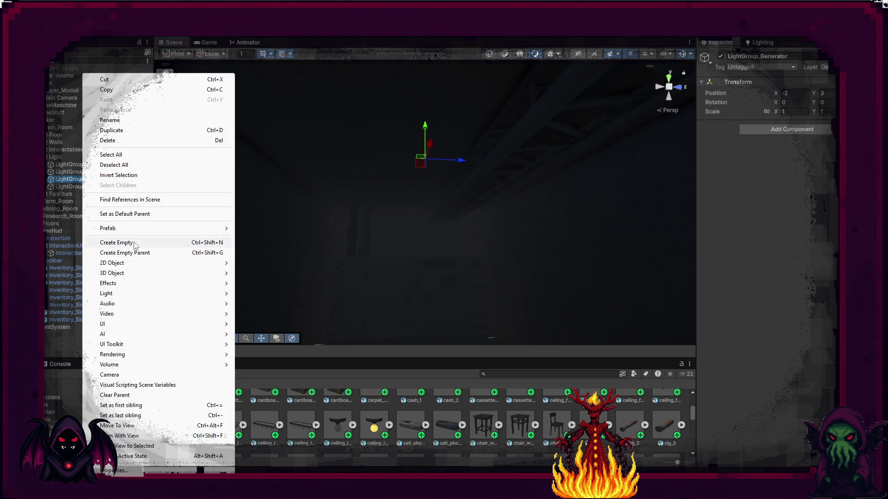
{"action": "left_click", "coordinate": [119, 242]}
{"action": "type", "text": "Ligh"}
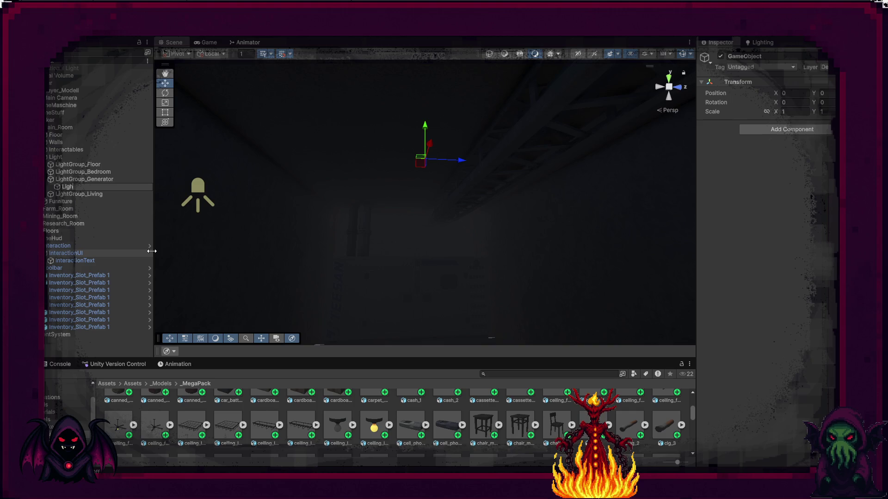
{"action": "type", "text": "t_1"}
{"action": "key", "text": "Return"}
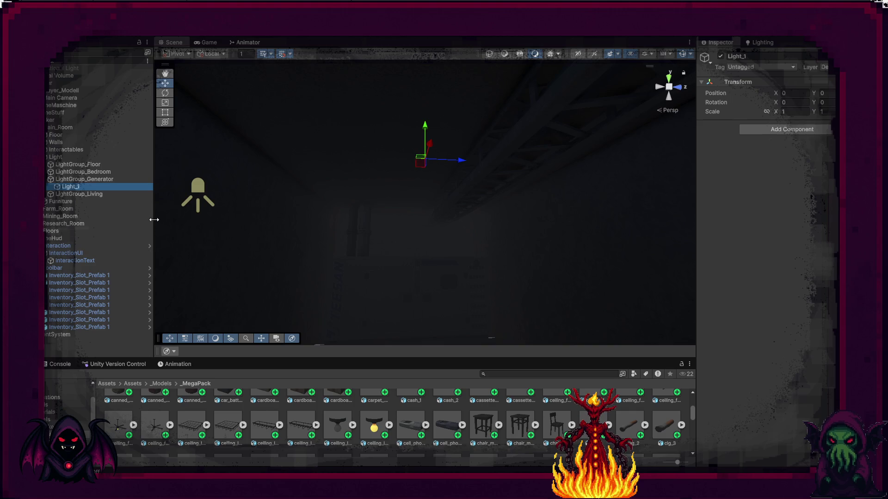
{"action": "left_click", "coordinate": [754, 131]}
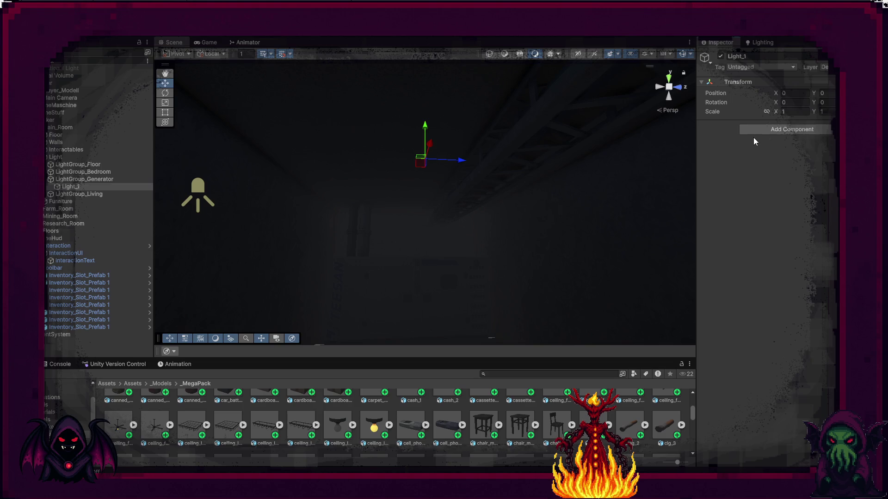
{"action": "left_click", "coordinate": [780, 199]}
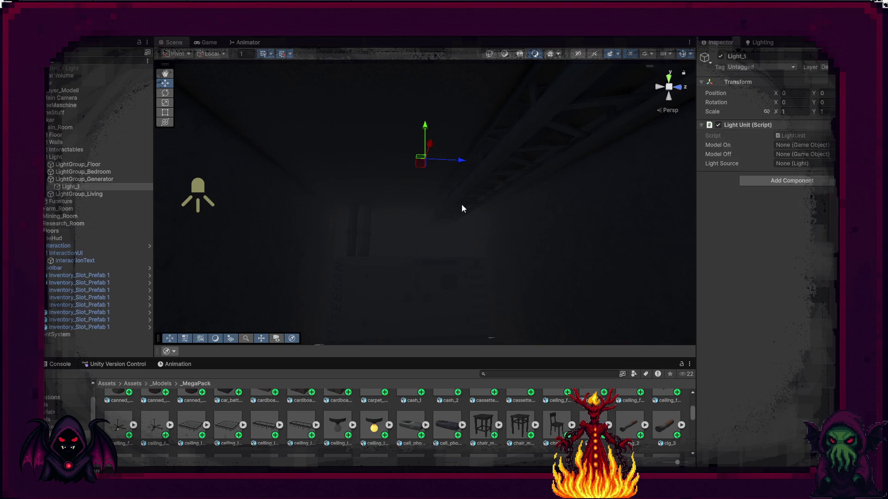
Add a Light Group component to LightGroup_Generator.
{"action": "left_click", "coordinate": [90, 180]}
{"action": "left_click", "coordinate": [792, 129]}
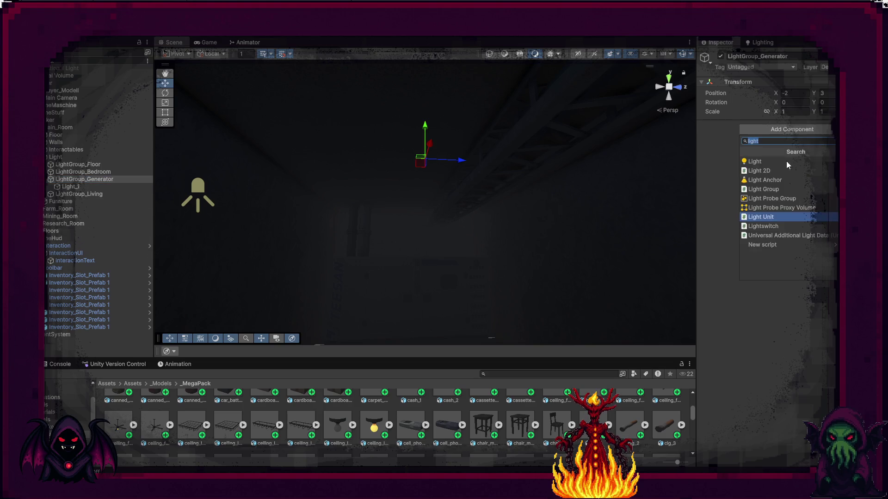
{"action": "left_click", "coordinate": [786, 193]}
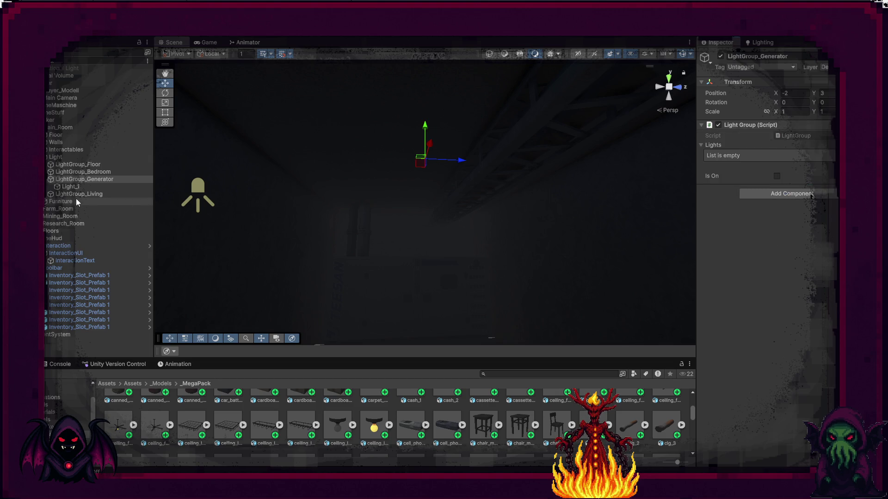
{"action": "mouse_move", "coordinate": [69, 187]}
{"action": "left_mouse_down"}
{"action": "mouse_move", "coordinate": [807, 188]}
{"action": "mouse_move", "coordinate": [749, 147]}
{"action": "left_mouse_up"}
{"action": "left_click", "coordinate": [95, 187]}
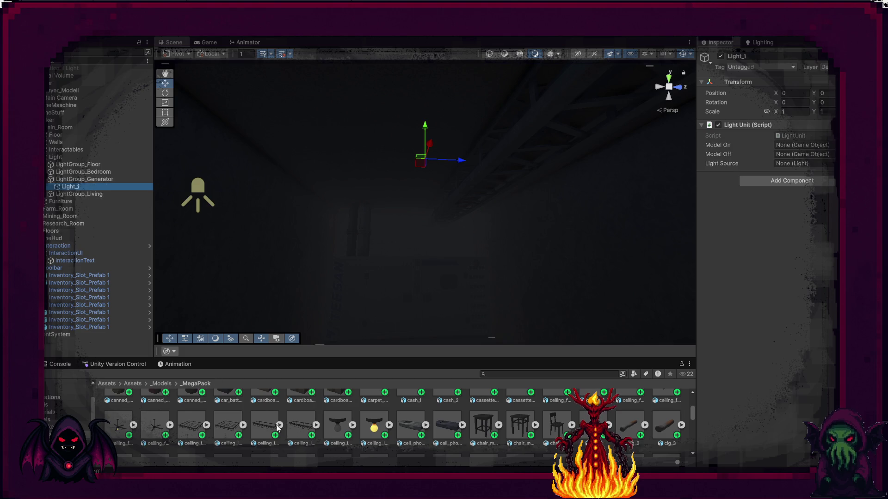
Place the ceiling_lamp_2 off and on models under Light_1 at zero and turn them 90°.
{"action": "left_click_drag", "start_coordinate": [265, 428], "coordinate": [102, 186]}
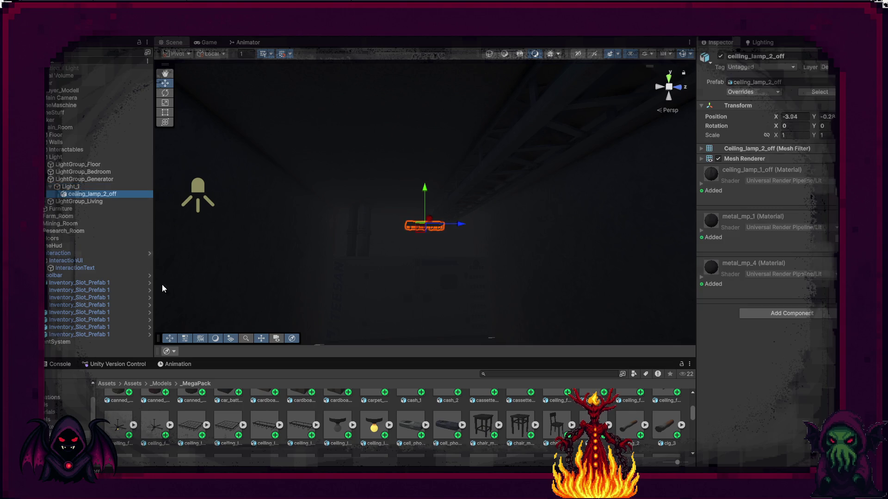
{"action": "scroll", "coordinate": [302, 424], "scroll_direction": "up", "scroll_amount": 1}
{"action": "mouse_move", "coordinate": [302, 423]}
{"action": "left_mouse_down"}
{"action": "mouse_move", "coordinate": [99, 204]}
{"action": "mouse_move", "coordinate": [99, 191]}
{"action": "left_mouse_up"}
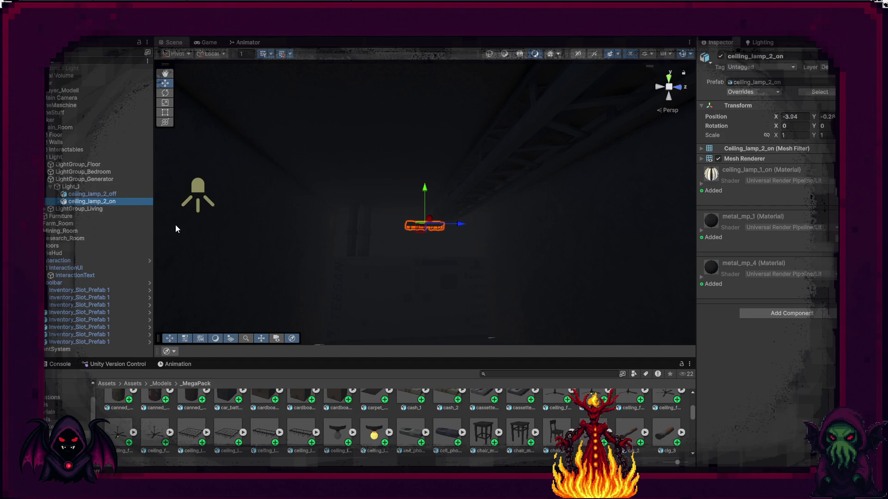
{"action": "left_click", "coordinate": [107, 195], "text": "ctrl"}
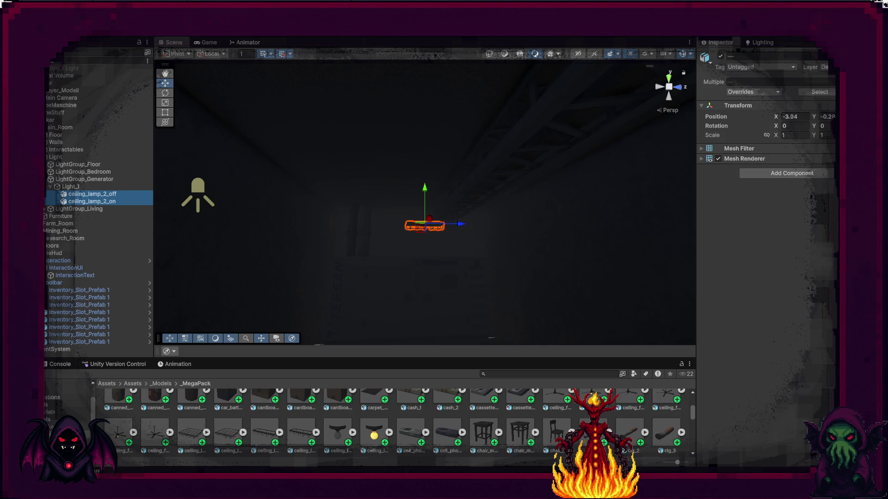
{"action": "right_click", "coordinate": [783, 107]}
{"action": "left_click", "coordinate": [800, 114]}
{"action": "mouse_move", "coordinate": [535, 154]}
{"action": "left_mouse_down"}
{"action": "mouse_move", "coordinate": [422, 145]}
{"action": "mouse_move", "coordinate": [464, 135]}
{"action": "mouse_move", "coordinate": [456, 127]}
{"action": "left_mouse_up"}
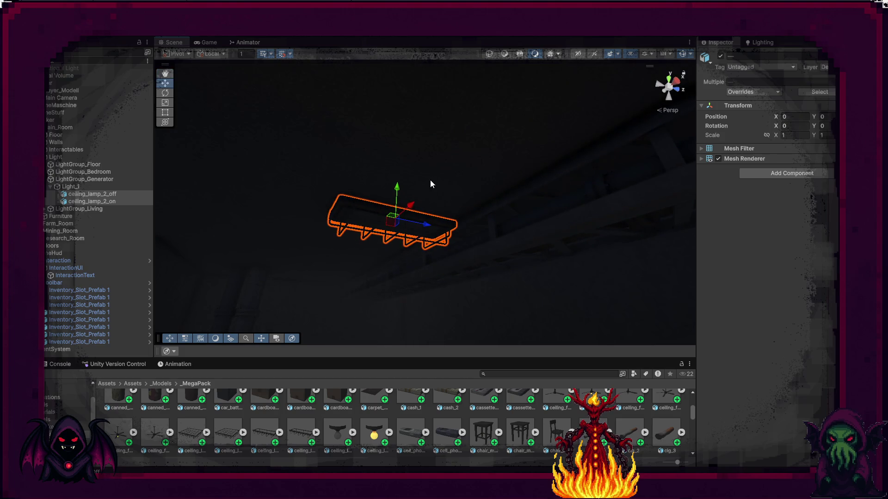
{"action": "key", "text": "e"}
{"action": "left_click_drag", "start_coordinate": [432, 214], "coordinate": [278, 216]}
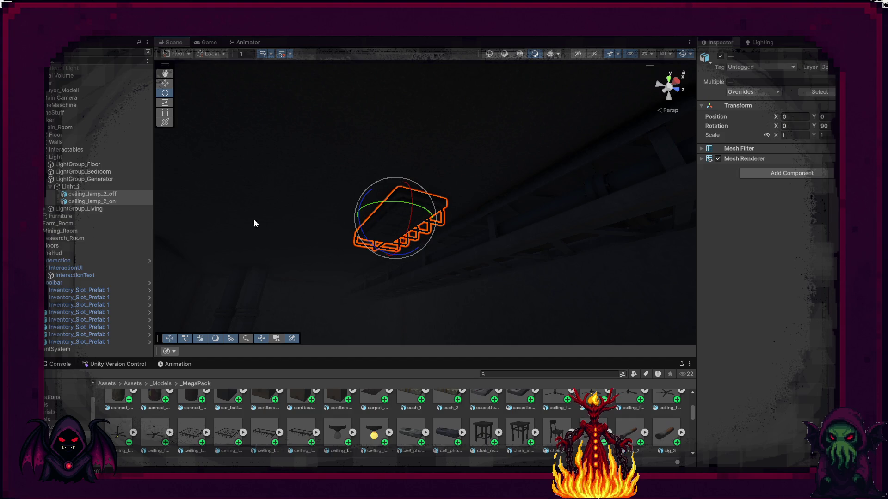
Move Light_1 to X 2, then duplicate it and place the copy at X -1.
{"action": "left_click", "coordinate": [92, 187]}
{"action": "key", "text": "w"}
{"action": "left_click_drag", "start_coordinate": [425, 224], "coordinate": [354, 217]}
{"action": "mouse_move", "coordinate": [432, 227]}
{"action": "left_mouse_down"}
{"action": "mouse_move", "coordinate": [81, 268]}
{"action": "mouse_move", "coordinate": [102, 276]}
{"action": "left_mouse_up"}
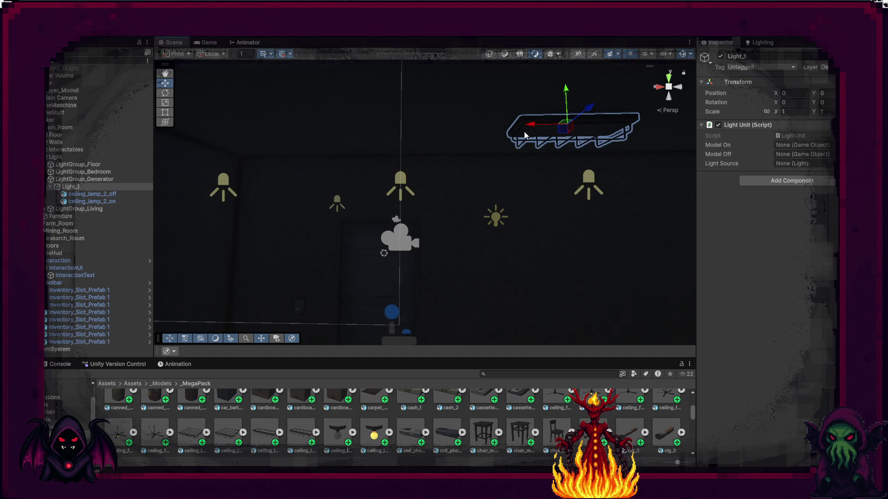
{"action": "mouse_move", "coordinate": [531, 127]}
{"action": "left_mouse_down"}
{"action": "mouse_move", "coordinate": [293, 119]}
{"action": "mouse_move", "coordinate": [215, 183]}
{"action": "left_mouse_up"}
{"action": "key", "text": "ctrl+d"}
{"action": "mouse_move", "coordinate": [235, 123]}
{"action": "left_mouse_down"}
{"action": "mouse_move", "coordinate": [555, 148]}
{"action": "mouse_move", "coordinate": [584, 165]}
{"action": "mouse_move", "coordinate": [517, 180]}
{"action": "left_mouse_up"}
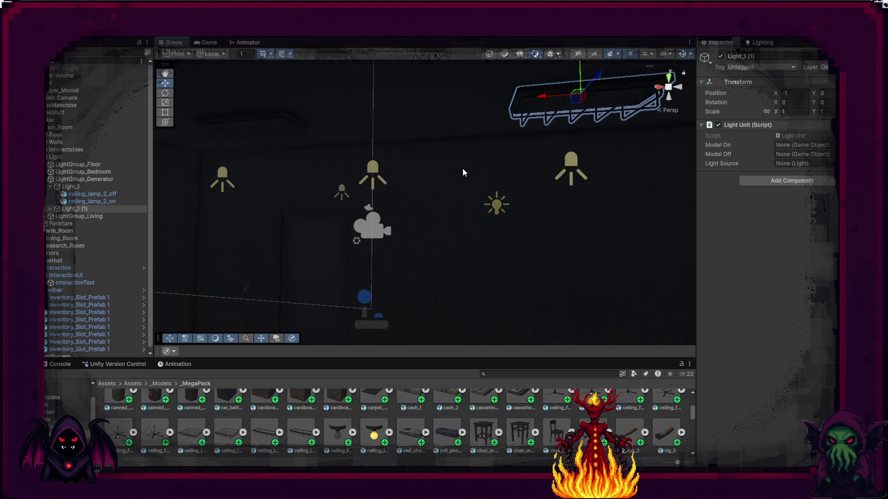
Rename the duplicate lamp Light_1 (1) to Light_2.
{"action": "left_click", "coordinate": [84, 209]}
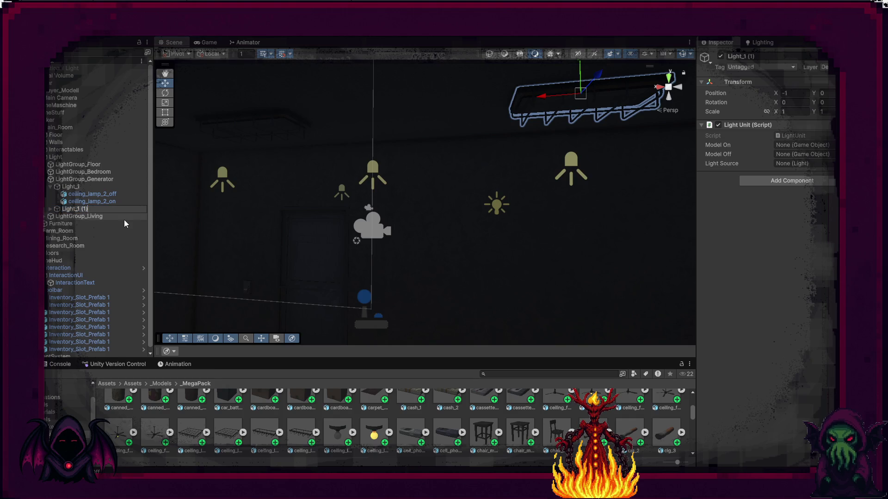
{"action": "type", "text": "Light_2"}
{"action": "key", "text": "Return"}
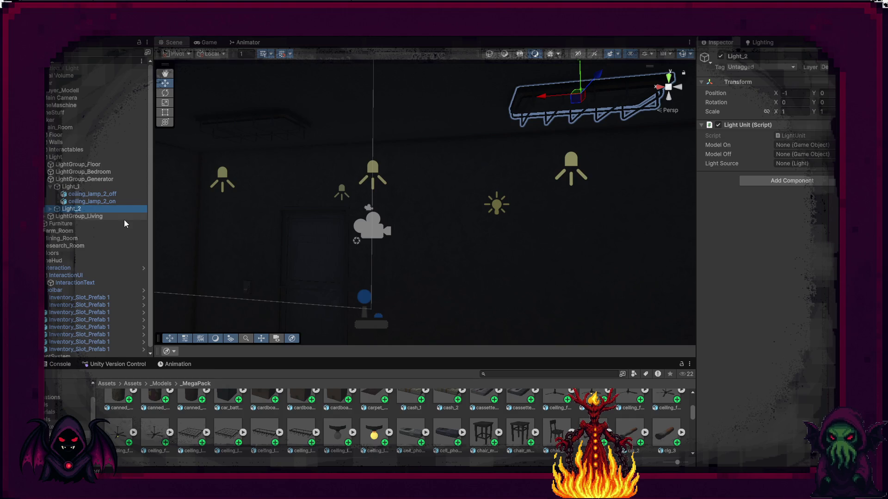
Add Light_2 as the second entry in LightGroup_Generator's Lights list.
{"action": "left_click", "coordinate": [87, 180]}
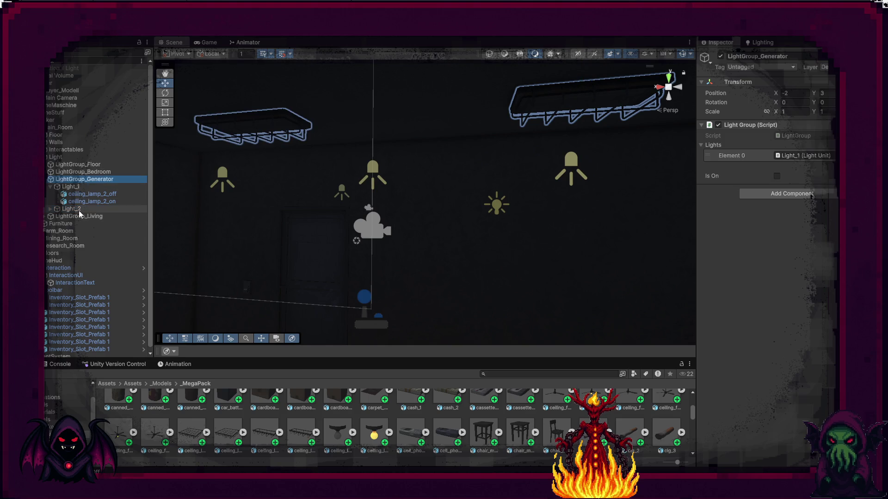
{"action": "left_click_drag", "start_coordinate": [79, 210], "coordinate": [678, 179]}
{"action": "mouse_move", "coordinate": [825, 165]}
{"action": "left_mouse_down"}
{"action": "mouse_move", "coordinate": [814, 152]}
{"action": "mouse_move", "coordinate": [787, 152]}
{"action": "left_mouse_up"}
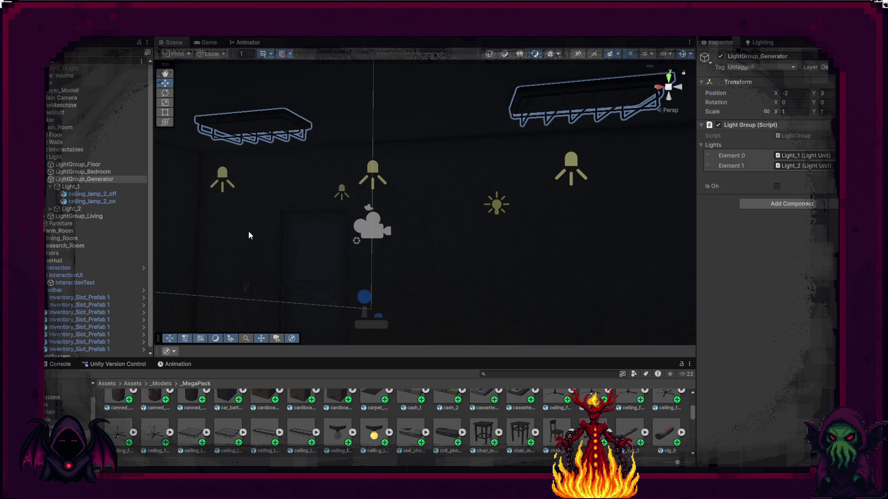
{"action": "left_click", "coordinate": [81, 188]}
{"action": "right_click", "coordinate": [80, 187]}
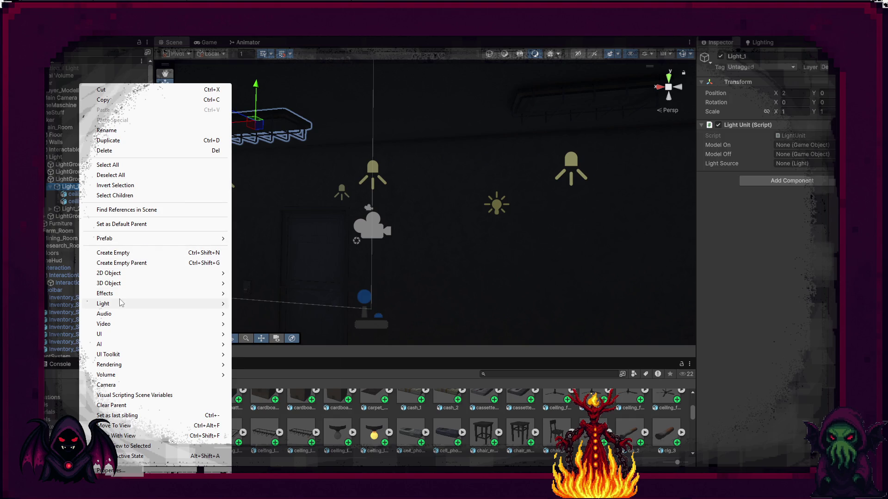
Create a Spot Light under Light_1 with indirect multiplier 0, range 5 and intensity 5.
{"action": "mouse_move", "coordinate": [121, 304]}
{"action": "left_click", "coordinate": [257, 326]}
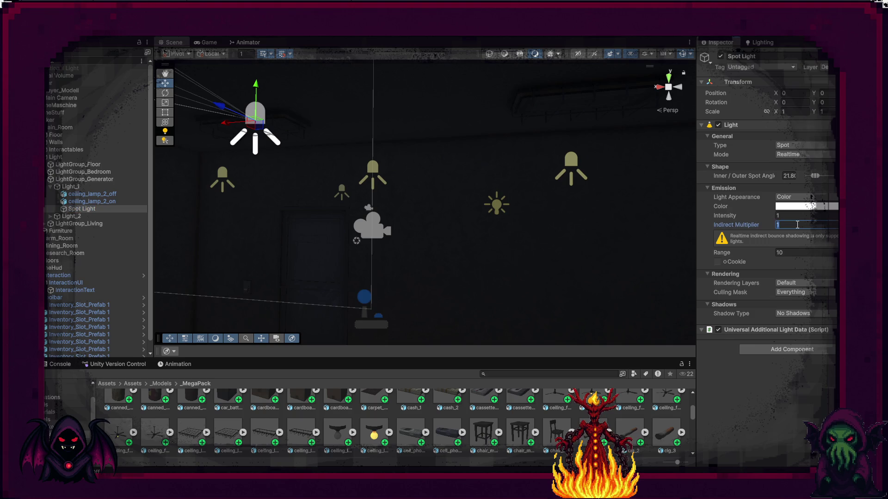
{"action": "type", "text": "0"}
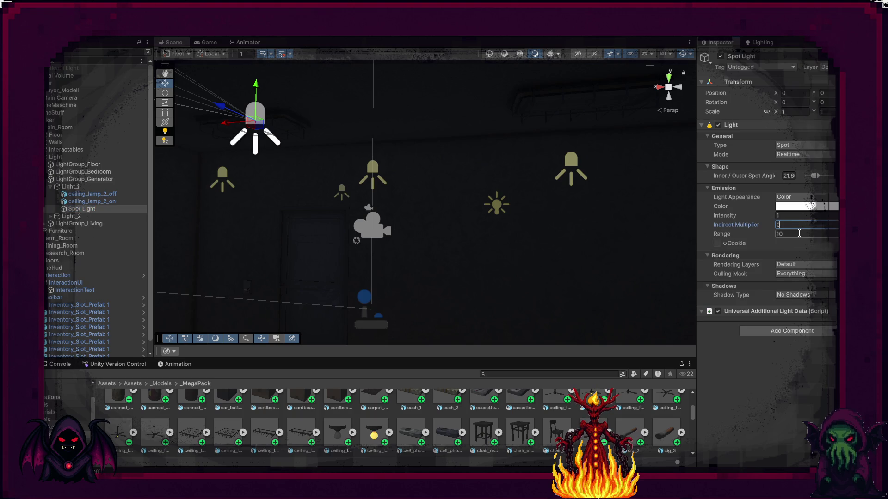
{"action": "left_click", "coordinate": [799, 233]}
{"action": "type", "text": "5"}
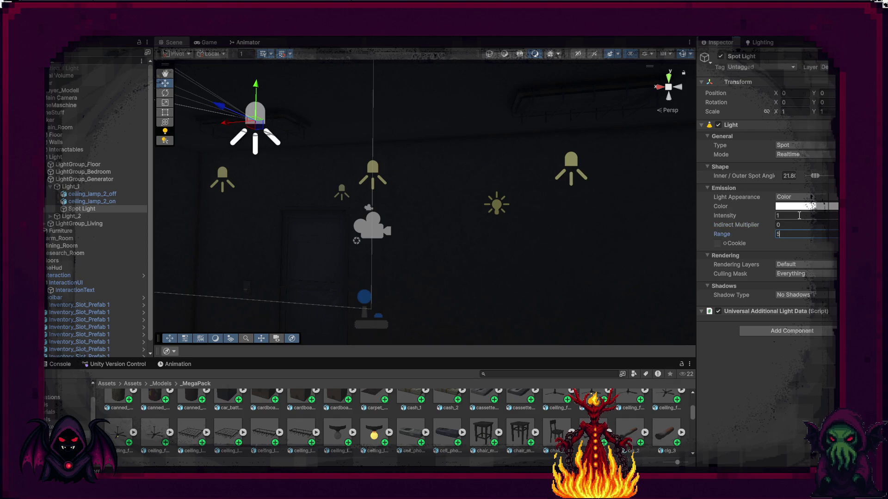
{"action": "left_click", "coordinate": [799, 215]}
{"action": "type", "text": "5"}
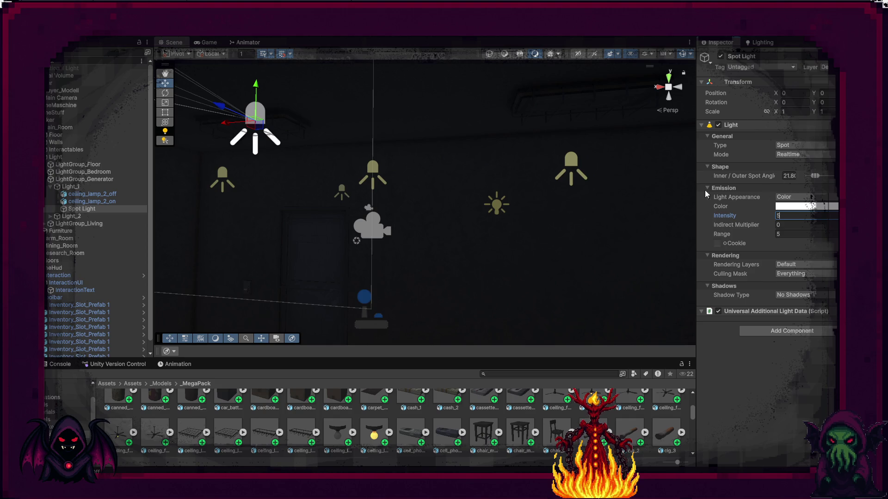
Rotate the spot light to X 90 so it points down, and widen its angle to 38.
{"action": "key", "text": "BackSpace"}
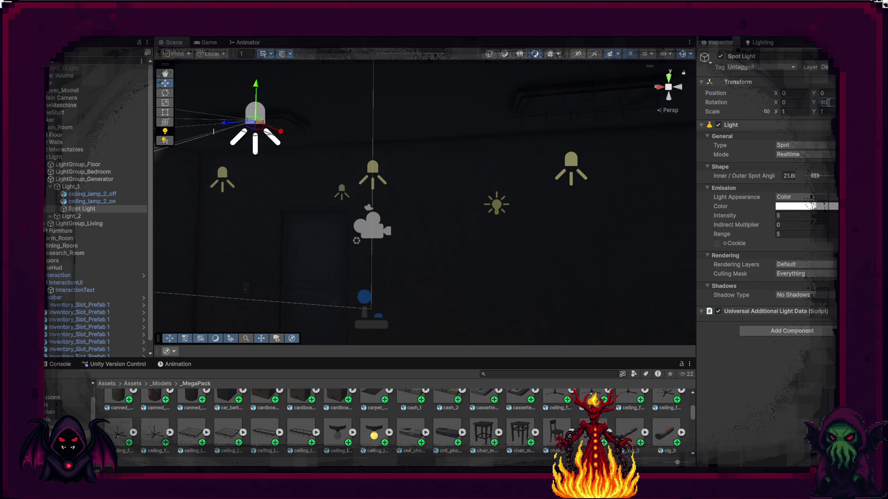
{"action": "left_click", "coordinate": [804, 102]}
{"action": "type", "text": "90"}
{"action": "mouse_move", "coordinate": [580, 129]}
{"action": "left_mouse_down"}
{"action": "mouse_move", "coordinate": [430, 215]}
{"action": "mouse_move", "coordinate": [357, 228]}
{"action": "mouse_move", "coordinate": [376, 214]}
{"action": "left_mouse_up"}
{"action": "left_click_drag", "start_coordinate": [816, 175], "coordinate": [831, 176]}
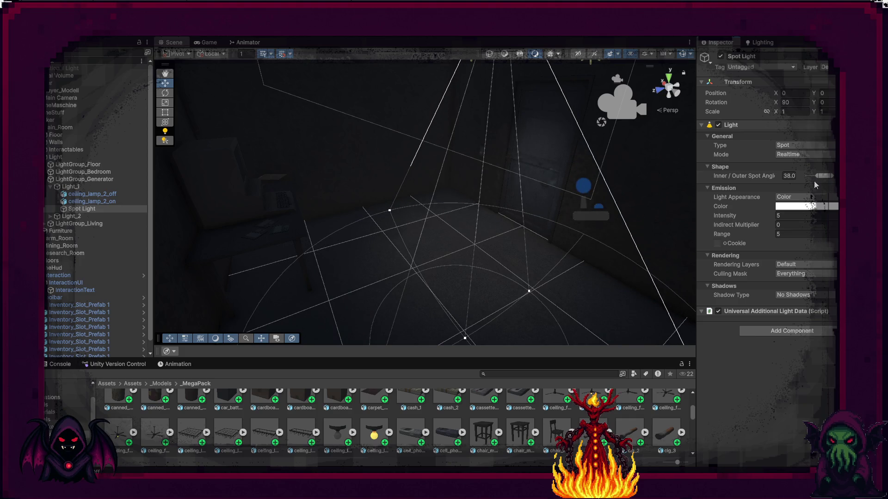
Duplicate the spot light and parent the copy under Light_2.
{"action": "mouse_move", "coordinate": [628, 216]}
{"action": "left_mouse_down", "text": "alt"}
{"action": "mouse_move", "coordinate": [662, 154]}
{"action": "mouse_move", "coordinate": [483, 124]}
{"action": "left_mouse_up", "text": "alt"}
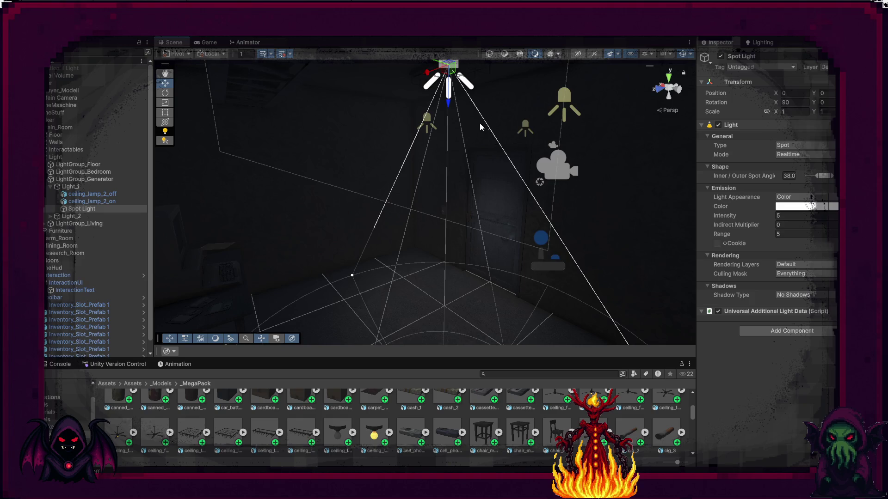
{"action": "left_click_drag", "start_coordinate": [443, 103], "coordinate": [519, 137], "text": "alt"}
{"action": "key", "text": "w"}
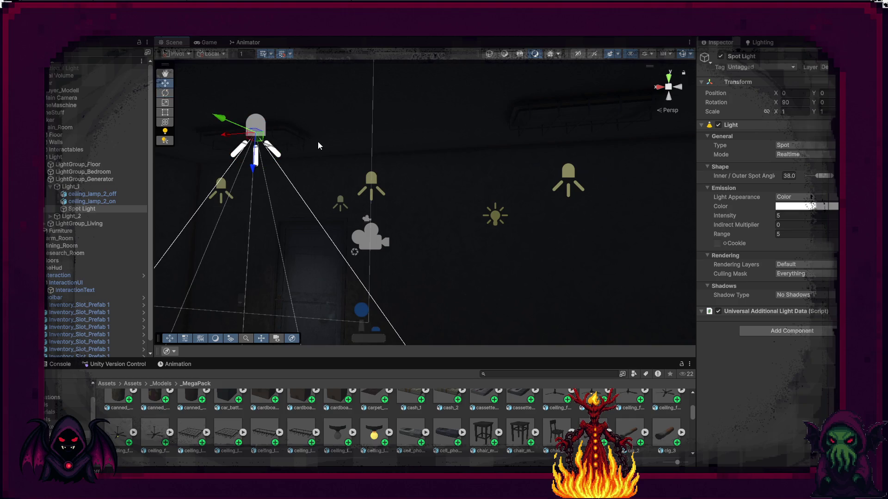
{"action": "key", "text": "ctrl+d"}
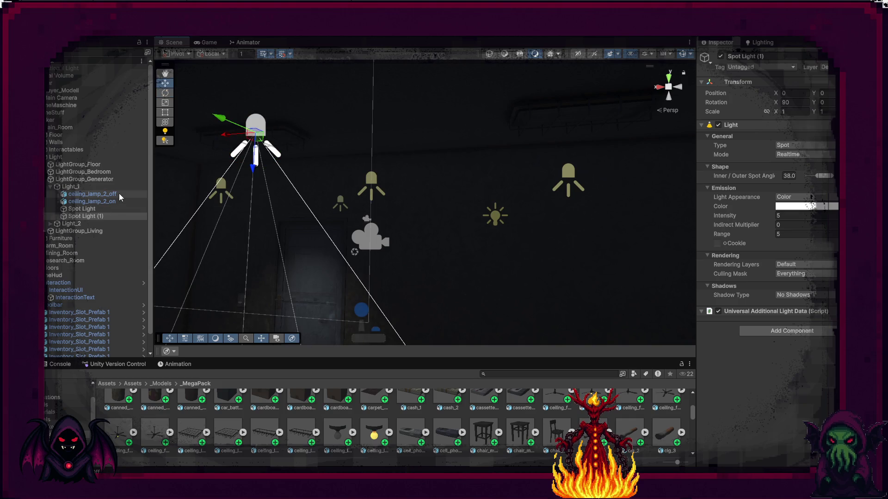
{"action": "left_click_drag", "start_coordinate": [231, 134], "coordinate": [602, 121]}
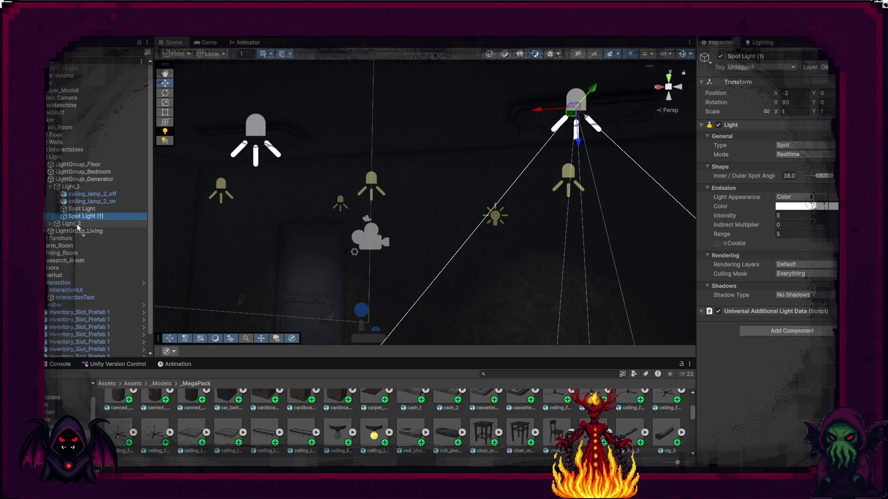
{"action": "left_click_drag", "start_coordinate": [78, 227], "coordinate": [78, 225]}
Rename both lamps' spot lights to lightSource.
{"action": "left_click", "coordinate": [103, 240]}
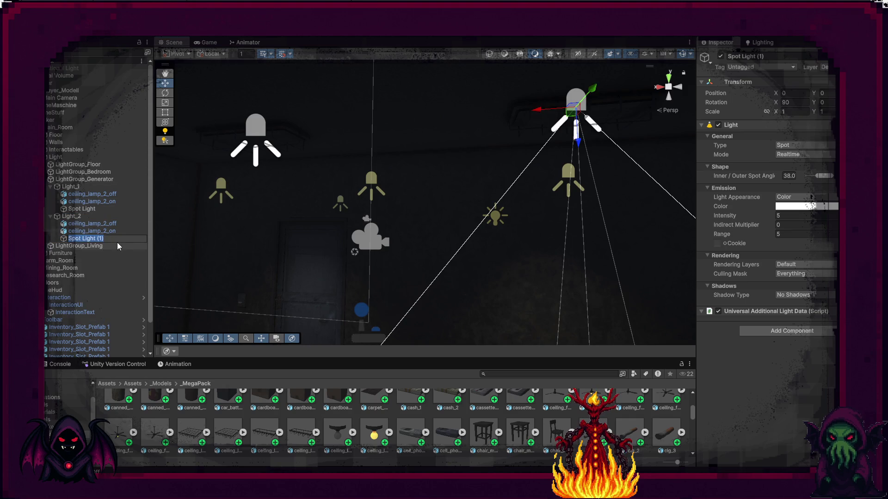
{"action": "type", "text": "lightSource"}
{"action": "key", "text": "Return"}
{"action": "key", "text": "Up"}
{"action": "key", "text": "Up"}
{"action": "key", "text": "Up"}
{"action": "key", "text": "F2"}
{"action": "type", "text": "lightSource"}
{"action": "key", "text": "Return"}
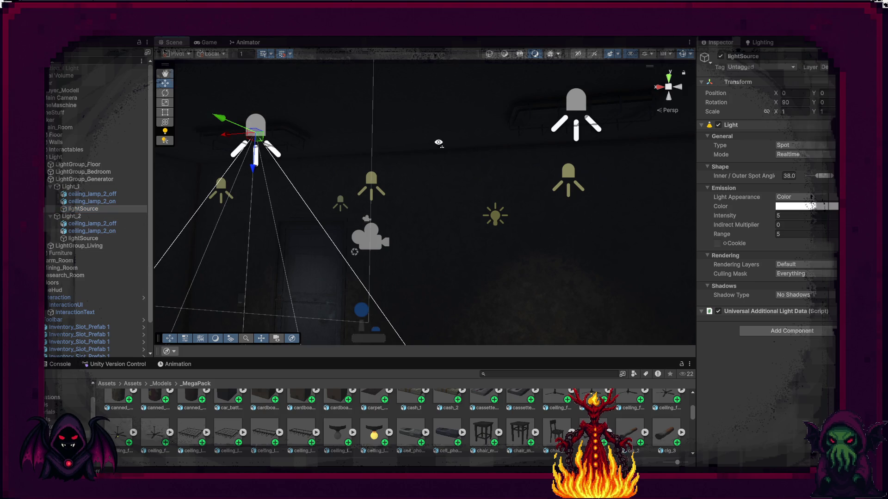
Set the colour of both lightSource lights to yellow.
{"action": "left_click", "coordinate": [83, 238], "text": "ctrl"}
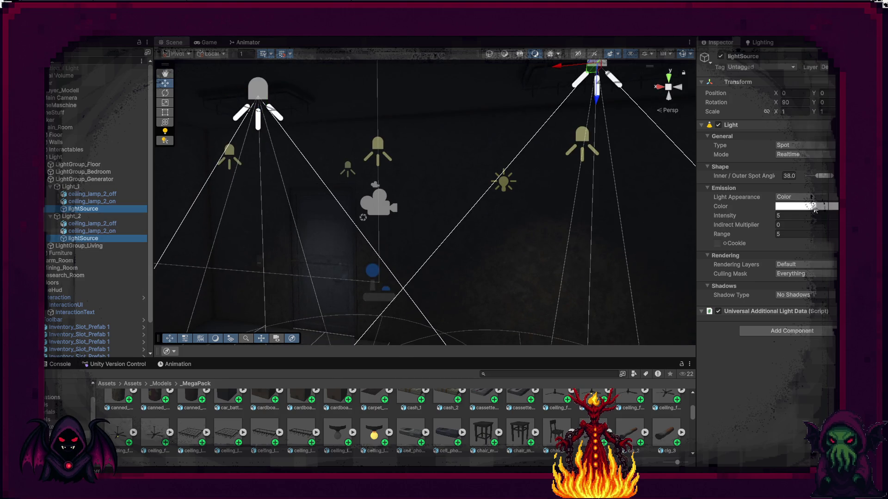
{"action": "left_click", "coordinate": [815, 210]}
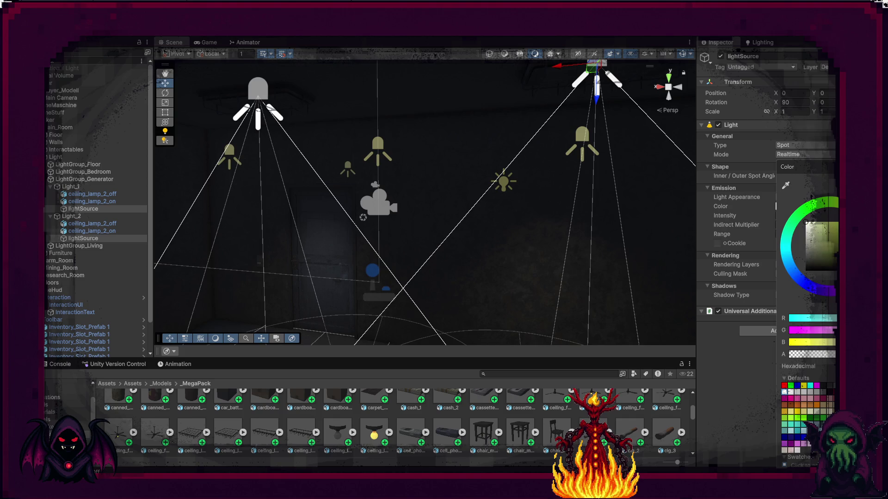
{"action": "left_click", "coordinate": [827, 226]}
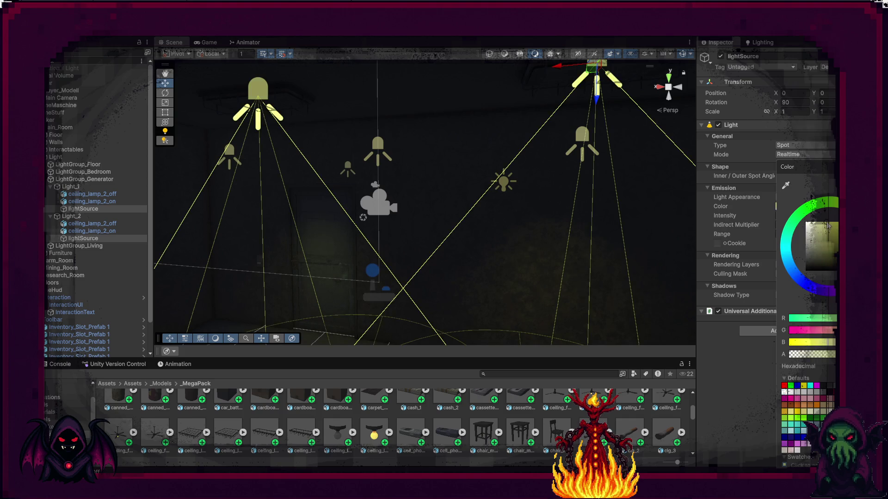
Select Light_1 and Light_2 together and slide them a short distance along X.
{"action": "mouse_move", "coordinate": [587, 193]}
{"action": "left_mouse_down", "text": "alt"}
{"action": "mouse_move", "coordinate": [495, 282]}
{"action": "mouse_move", "coordinate": [423, 307]}
{"action": "mouse_move", "coordinate": [432, 255]}
{"action": "mouse_move", "coordinate": [174, 233]}
{"action": "left_mouse_up", "text": "alt"}
{"action": "left_click", "coordinate": [71, 187]}
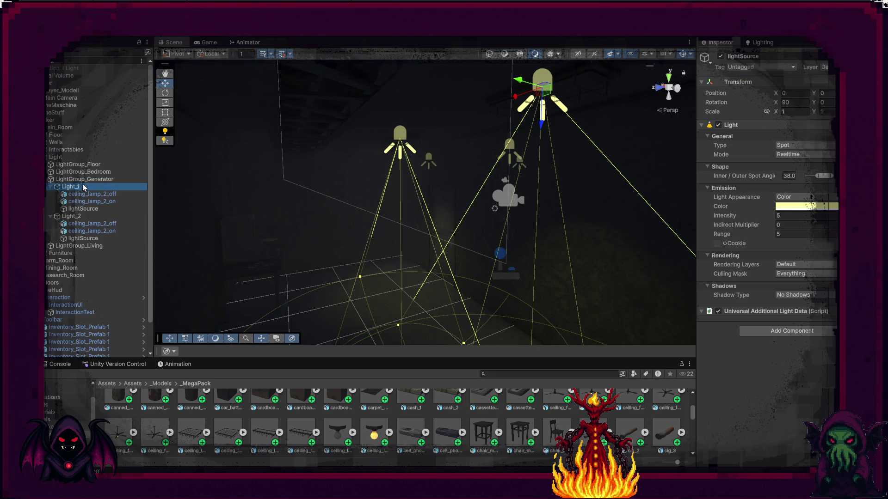
{"action": "left_click", "coordinate": [72, 216], "text": "ctrl"}
{"action": "left_click", "coordinate": [521, 82]}
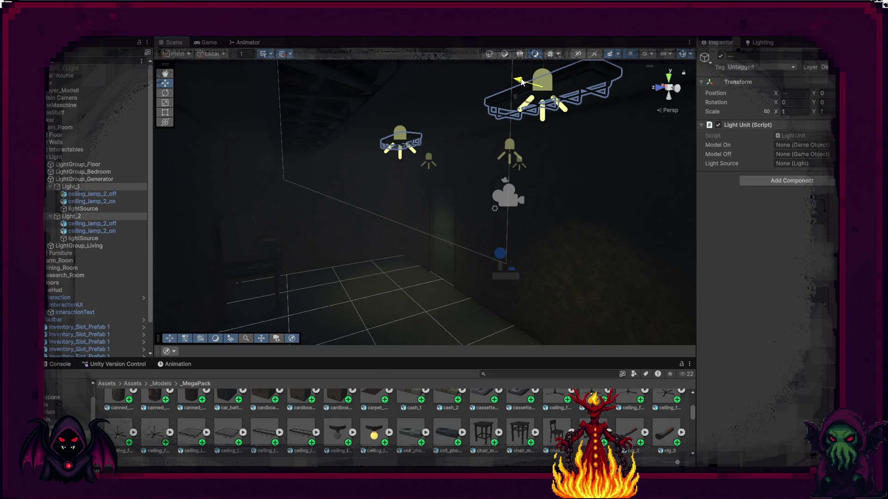
{"action": "mouse_move", "coordinate": [567, 159]}
{"action": "left_mouse_down", "text": "alt"}
{"action": "mouse_move", "coordinate": [474, 156]}
{"action": "mouse_move", "coordinate": [481, 151]}
{"action": "mouse_move", "coordinate": [435, 120]}
{"action": "mouse_move", "coordinate": [430, 176]}
{"action": "left_mouse_up", "text": "alt"}
{"action": "left_click_drag", "start_coordinate": [384, 96], "coordinate": [440, 96]}
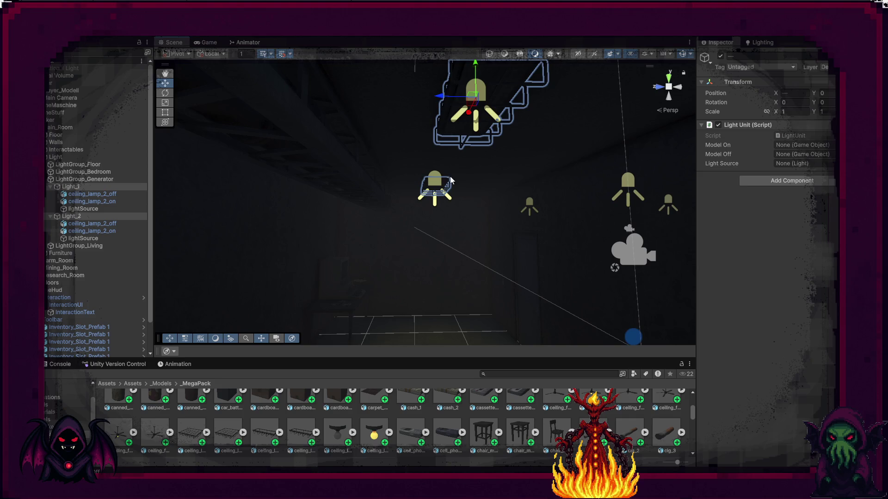
{"action": "mouse_move", "coordinate": [479, 194]}
{"action": "left_mouse_down", "text": "alt"}
{"action": "mouse_move", "coordinate": [483, 222]}
{"action": "mouse_move", "coordinate": [494, 225]}
{"action": "left_mouse_up", "text": "alt"}
{"action": "left_click_drag", "start_coordinate": [386, 96], "coordinate": [401, 103]}
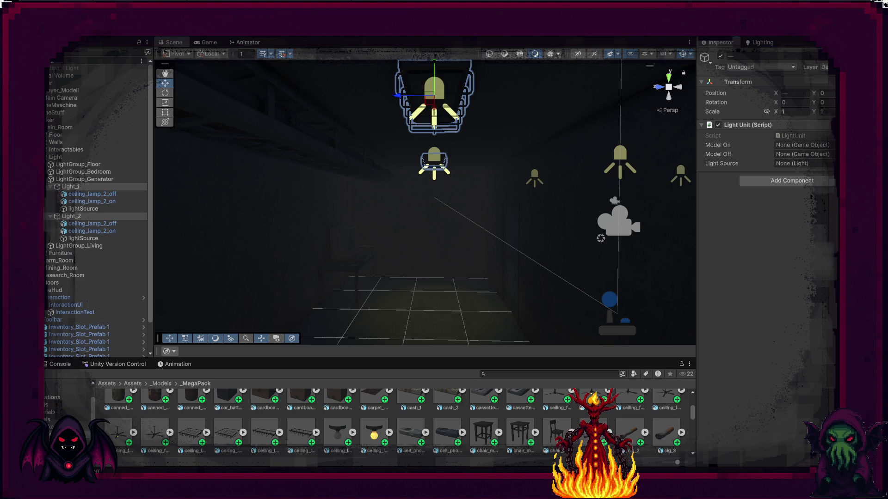
{"action": "left_click_drag", "start_coordinate": [401, 102], "coordinate": [405, 102]}
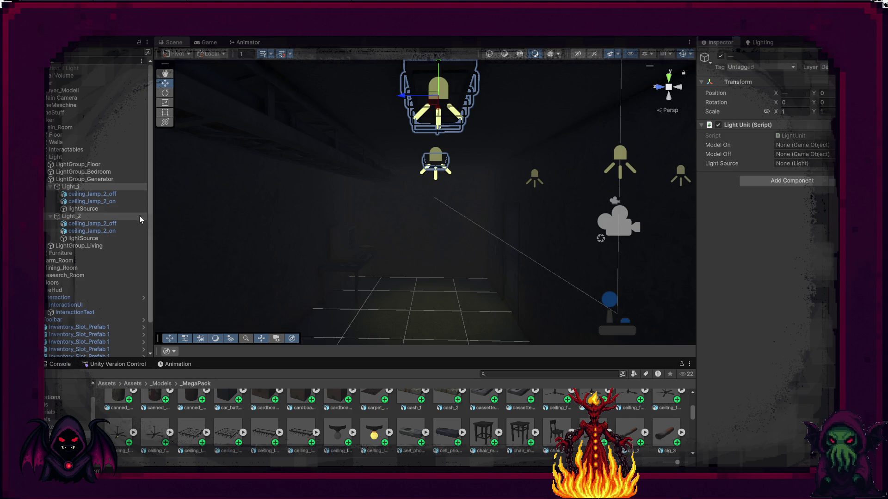
{"action": "left_click", "coordinate": [84, 208]}
Set both lightSource spot lights' outer spot angle to 52.7 for broader cones.
{"action": "left_click", "coordinate": [116, 238], "text": "ctrl"}
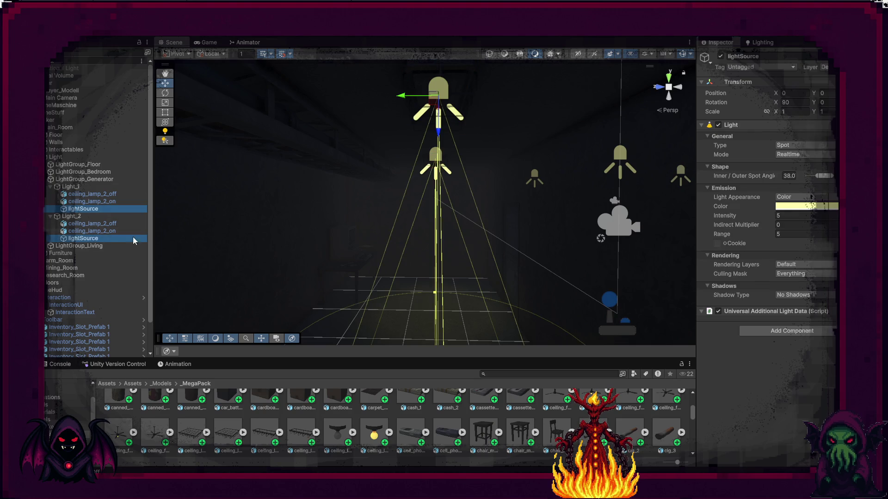
{"action": "left_click_drag", "start_coordinate": [827, 176], "coordinate": [822, 173]}
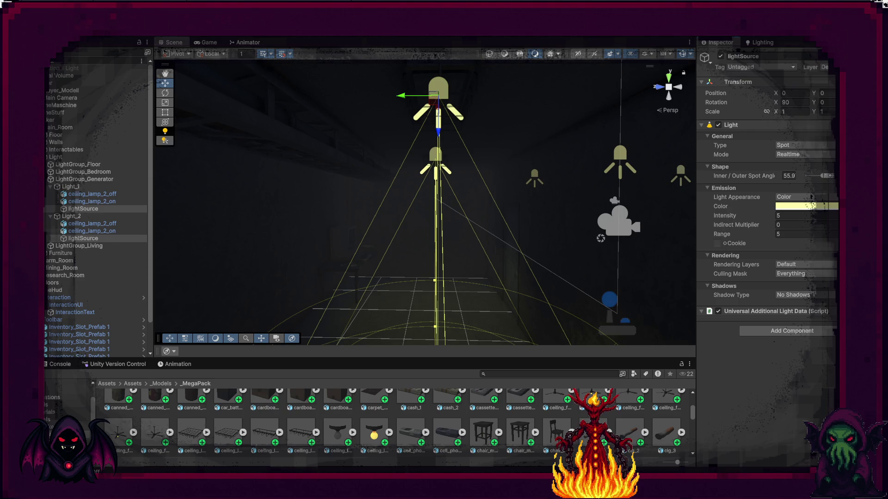
{"action": "mouse_move", "coordinate": [584, 215]}
{"action": "left_mouse_down"}
{"action": "mouse_move", "coordinate": [570, 250]}
{"action": "mouse_move", "coordinate": [575, 310]}
{"action": "mouse_move", "coordinate": [504, 345]}
{"action": "mouse_move", "coordinate": [487, 340]}
{"action": "mouse_move", "coordinate": [575, 265]}
{"action": "left_mouse_up"}
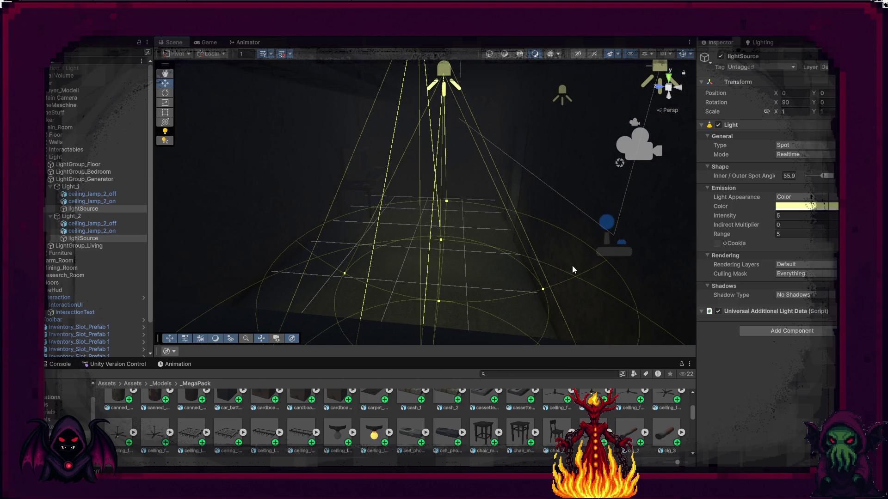
{"action": "left_click_drag", "start_coordinate": [834, 178], "coordinate": [834, 179]}
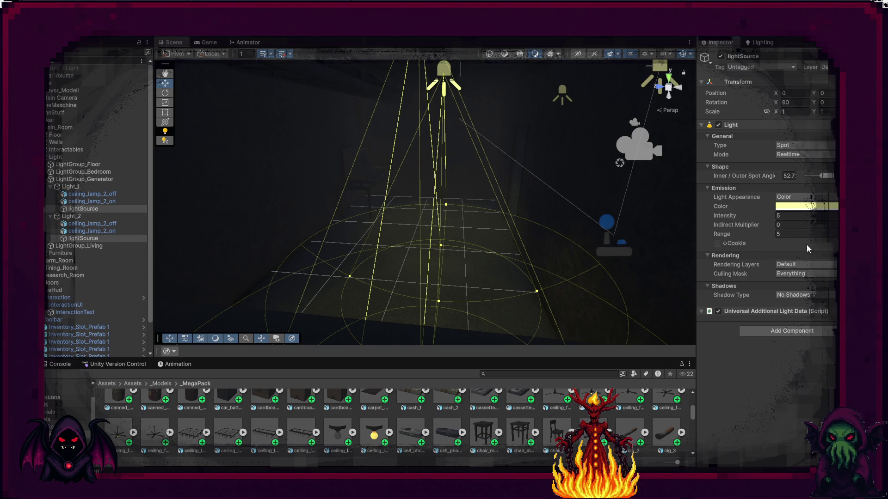
{"action": "mouse_move", "coordinate": [606, 212]}
{"action": "left_mouse_down"}
{"action": "mouse_move", "coordinate": [581, 192]}
{"action": "mouse_move", "coordinate": [531, 186]}
{"action": "mouse_move", "coordinate": [252, 198]}
{"action": "mouse_move", "coordinate": [166, 179]}
{"action": "mouse_move", "coordinate": [158, 147]}
{"action": "mouse_move", "coordinate": [145, 160]}
{"action": "mouse_move", "coordinate": [138, 185]}
{"action": "mouse_move", "coordinate": [293, 171]}
{"action": "mouse_move", "coordinate": [365, 306]}
{"action": "left_mouse_up"}
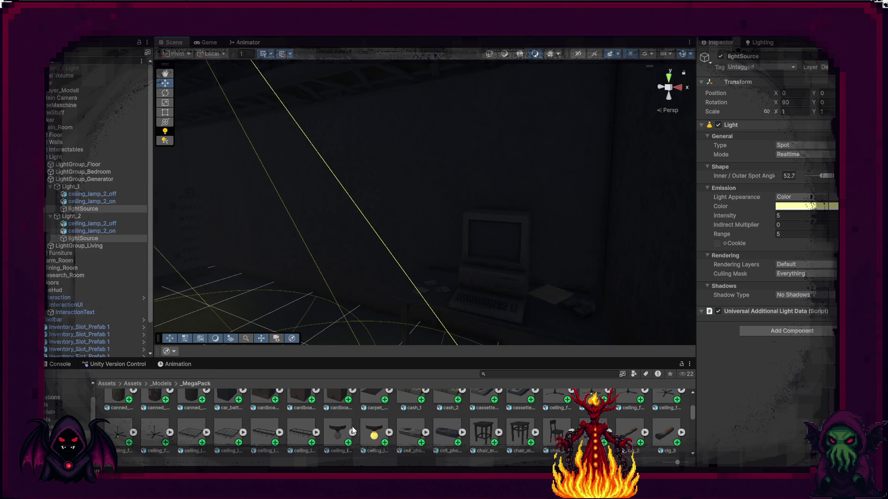
Assign ceiling_lamp_2_off, ceiling_lamp_2_on and lightSource to Light_1's Light Unit fields.
{"action": "left_click", "coordinate": [69, 186]}
{"action": "mouse_move", "coordinate": [90, 195]}
{"action": "left_mouse_down"}
{"action": "mouse_move", "coordinate": [518, 215]}
{"action": "mouse_move", "coordinate": [786, 154]}
{"action": "left_mouse_up"}
{"action": "mouse_move", "coordinate": [90, 202]}
{"action": "left_mouse_down"}
{"action": "mouse_move", "coordinate": [783, 159]}
{"action": "mouse_move", "coordinate": [788, 145]}
{"action": "left_mouse_up"}
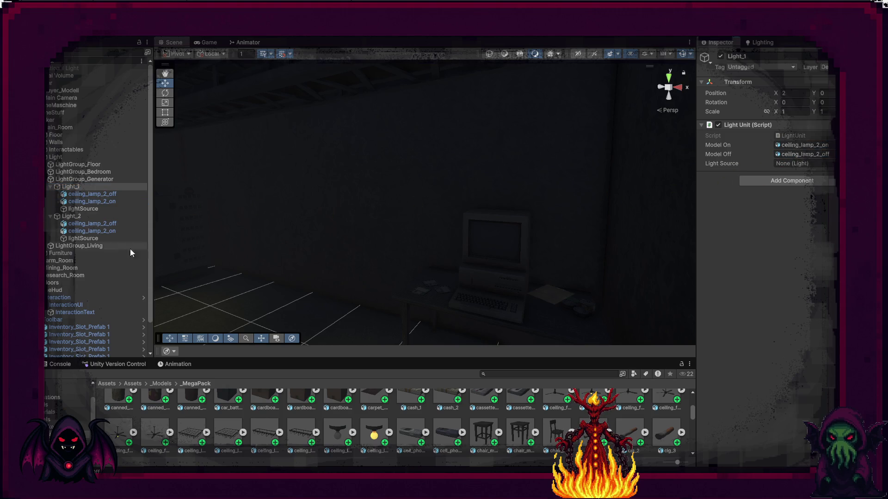
{"action": "left_click_drag", "start_coordinate": [85, 209], "coordinate": [689, 195]}
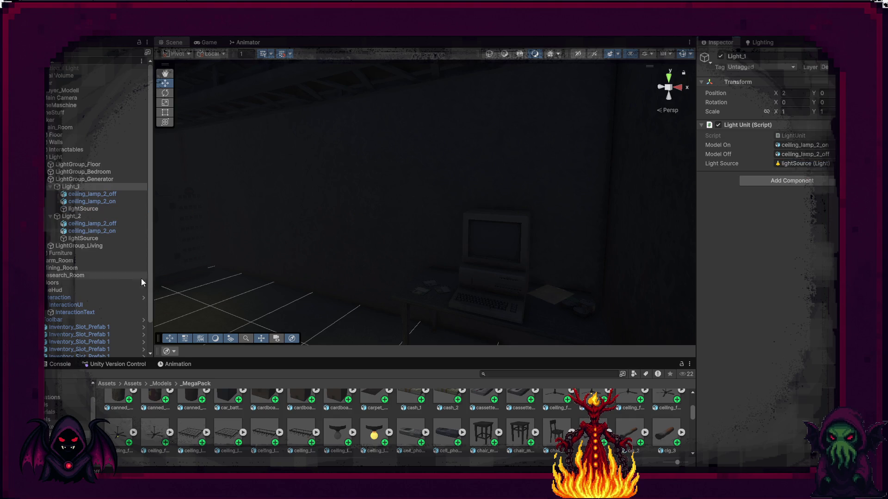
Assign Light_2's off and on lamp models and its lightSource to its Light Unit.
{"action": "left_click", "coordinate": [74, 215]}
{"action": "left_click_drag", "start_coordinate": [90, 223], "coordinate": [246, 230]}
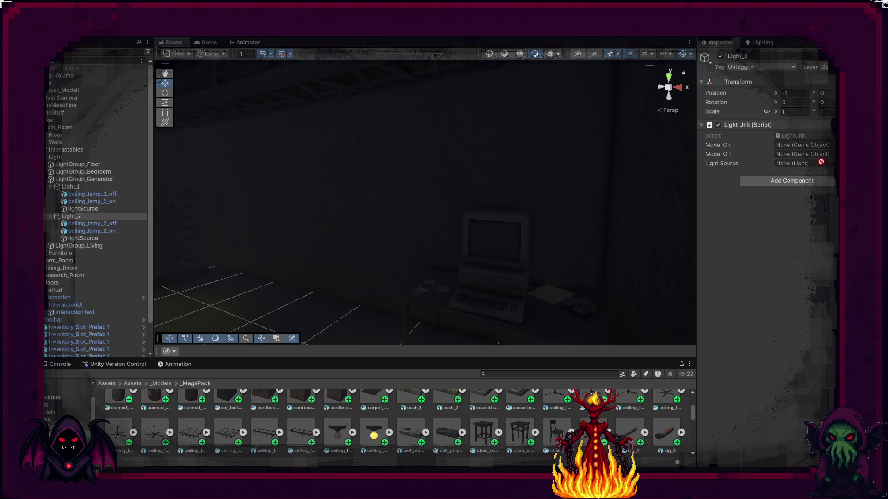
{"action": "left_click_drag", "start_coordinate": [829, 158], "coordinate": [828, 158]}
{"action": "mouse_move", "coordinate": [106, 231]}
{"action": "left_mouse_down"}
{"action": "mouse_move", "coordinate": [724, 138]}
{"action": "mouse_move", "coordinate": [800, 145]}
{"action": "left_mouse_up"}
{"action": "left_click_drag", "start_coordinate": [84, 238], "coordinate": [297, 254]}
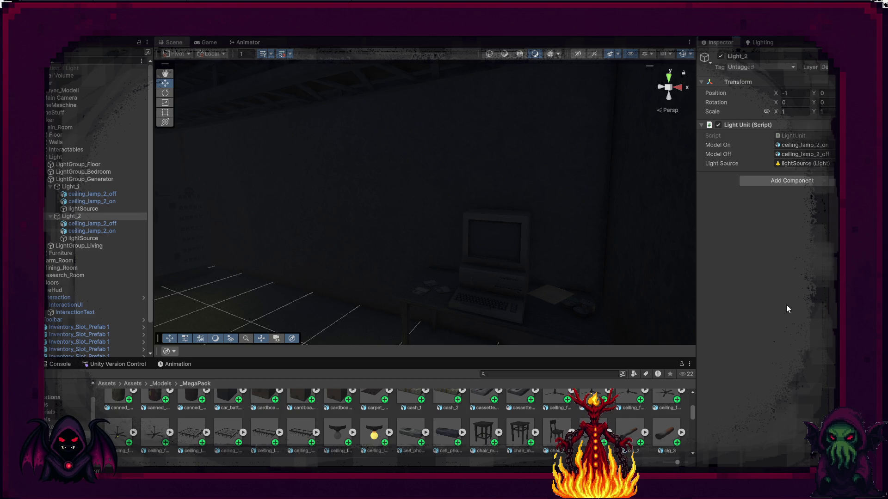
{"action": "left_click_drag", "start_coordinate": [606, 246], "coordinate": [472, 258]}
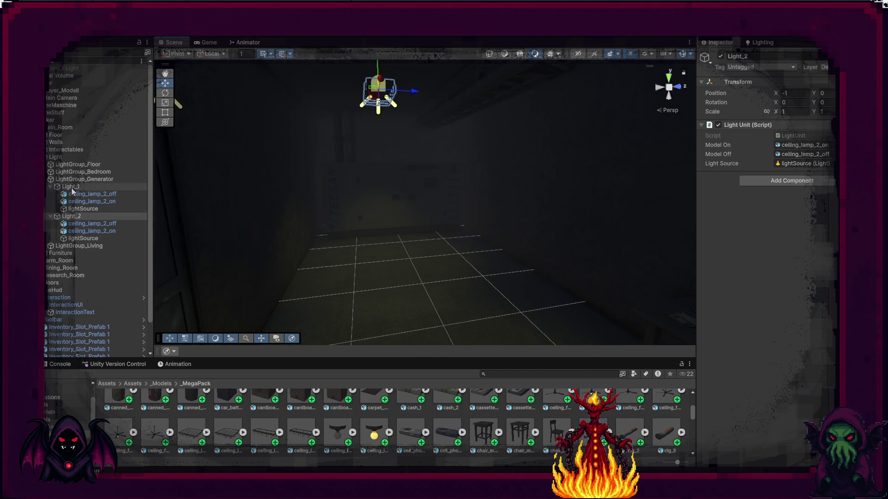
{"action": "left_click", "coordinate": [83, 181]}
Set LightSwitch_Working_Room's Light Group to LightGroup_Generator.
{"action": "mouse_move", "coordinate": [528, 240]}
{"action": "left_mouse_down"}
{"action": "mouse_move", "coordinate": [323, 246]}
{"action": "mouse_move", "coordinate": [258, 278]}
{"action": "left_mouse_up"}
{"action": "left_click", "coordinate": [257, 279]}
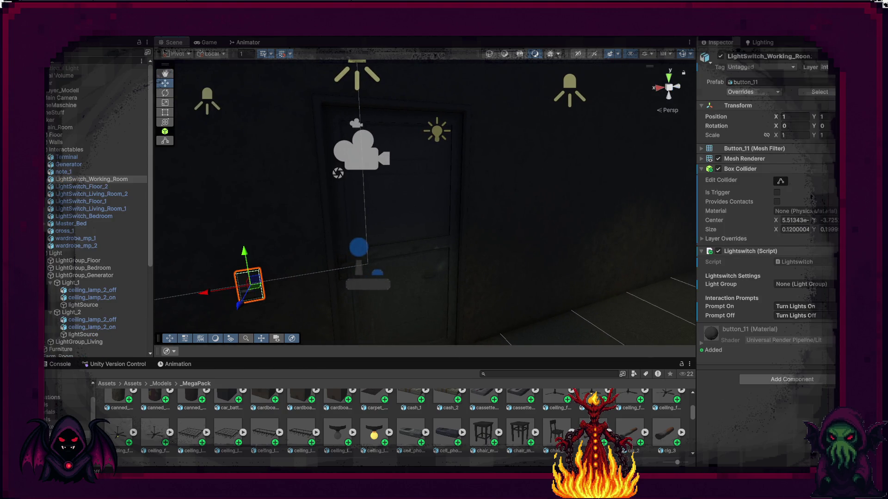
{"action": "left_click", "coordinate": [832, 284]}
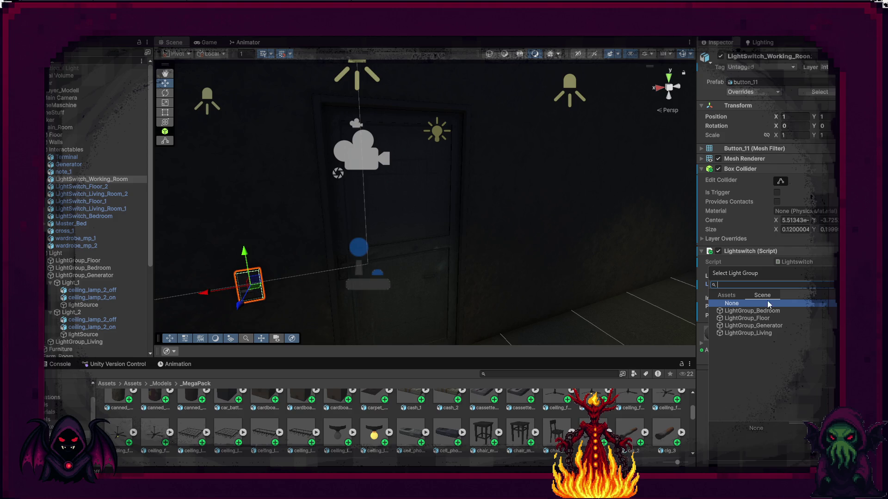
{"action": "left_click", "coordinate": [769, 326]}
{"action": "left_click", "coordinate": [769, 326]}
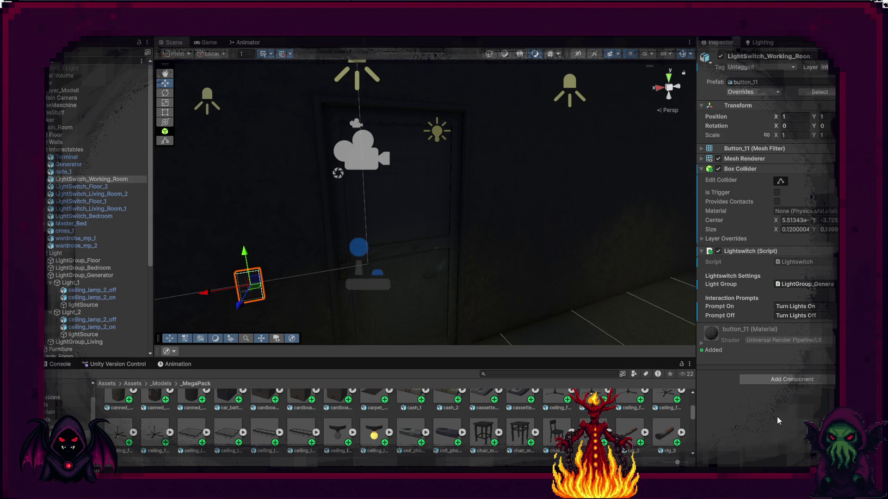
Collapse Light_1 and Light_2 in the Hierarchy.
{"action": "mouse_move", "coordinate": [517, 308]}
{"action": "left_mouse_down"}
{"action": "mouse_move", "coordinate": [600, 252]}
{"action": "mouse_move", "coordinate": [600, 259]}
{"action": "mouse_move", "coordinate": [733, 282]}
{"action": "mouse_move", "coordinate": [670, 277]}
{"action": "left_mouse_up"}
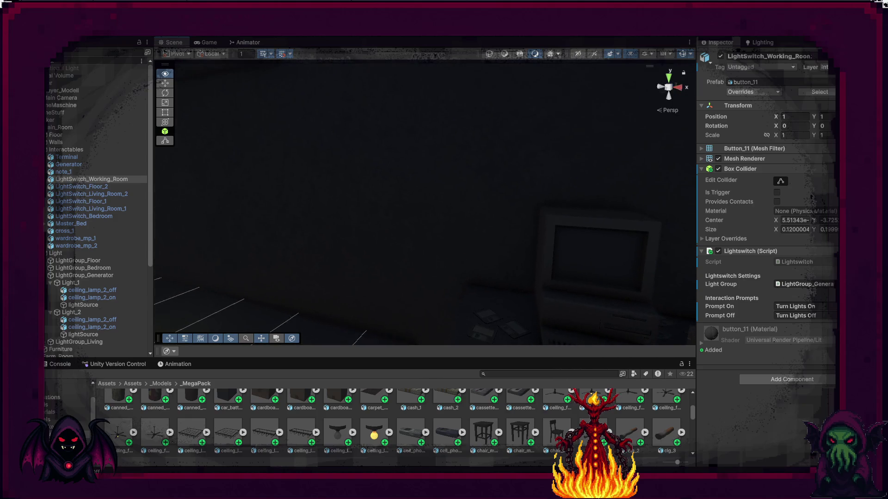
{"action": "scroll", "coordinate": [75, 253], "scroll_direction": "down", "scroll_amount": 3}
{"action": "key", "text": "ctrl+z"}
{"action": "left_click", "coordinate": [51, 255]}
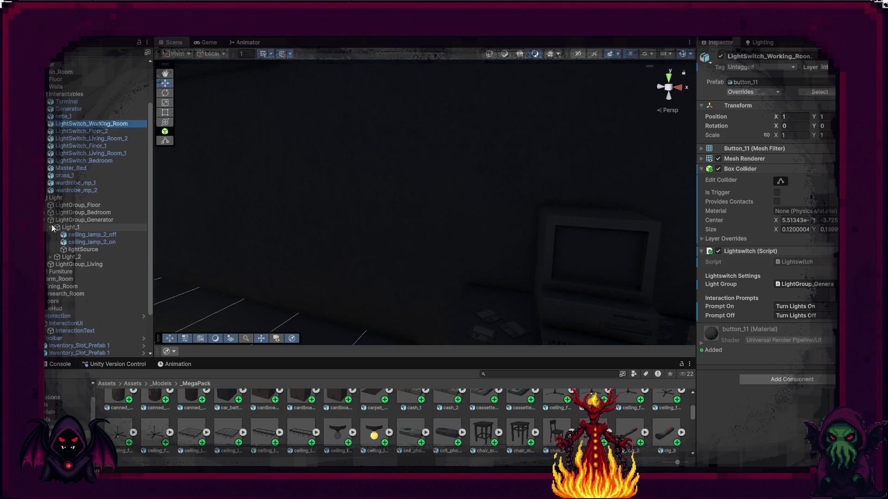
{"action": "left_click", "coordinate": [49, 227]}
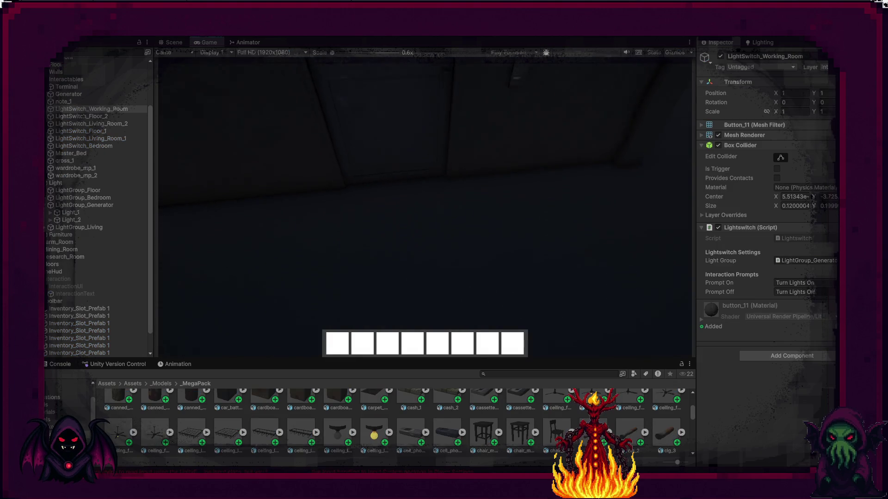
Walk to the working-room switch, open the door, and switch the lights on.
{"action": "key", "text": "e"}
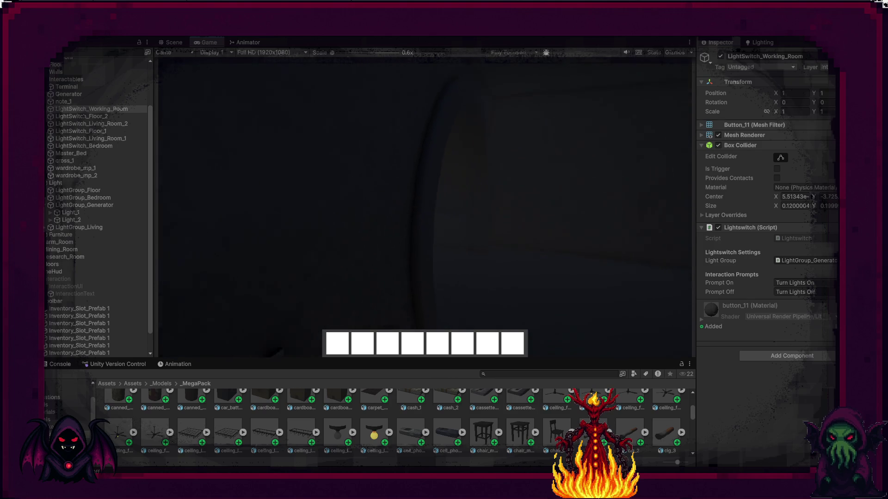
{"action": "key", "text": "e"}
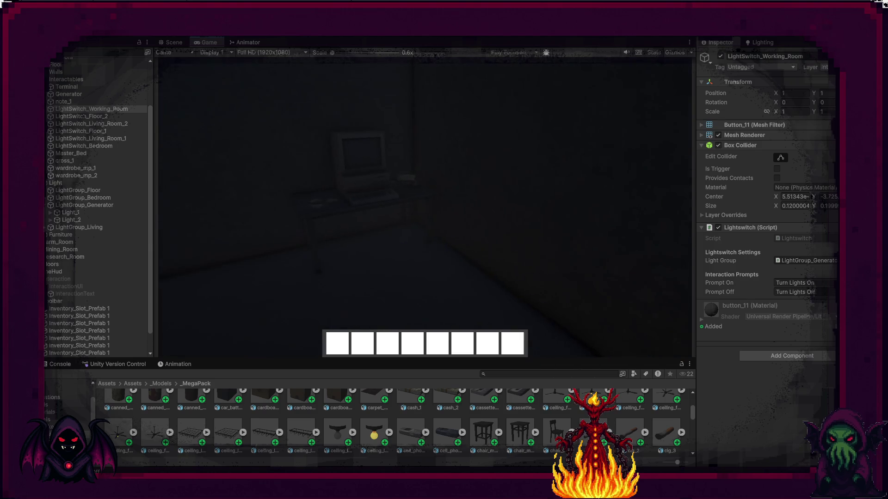
{"action": "key", "text": "e"}
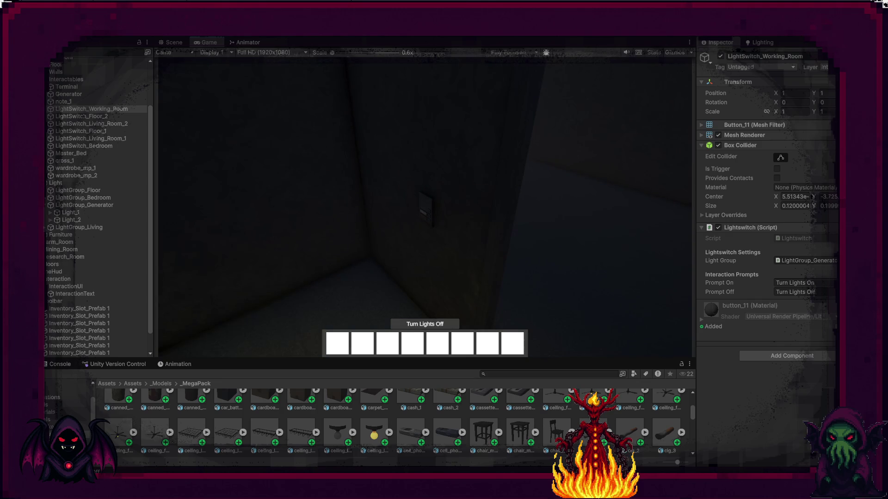
Toggle the room lights off and on repeatedly, then walk toward the partly open door.
{"action": "key", "text": "e"}
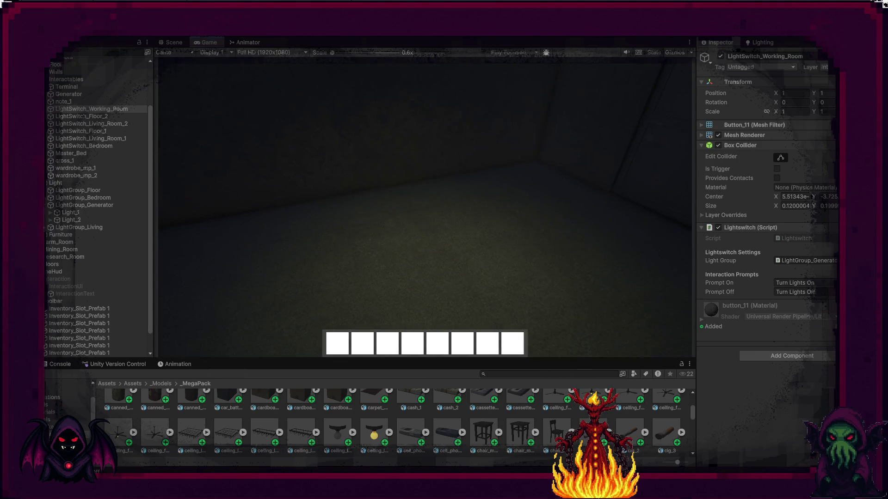
{"action": "key", "text": "e"}
{"action": "key", "text": "e"}
{"action": "key", "text": "e"}
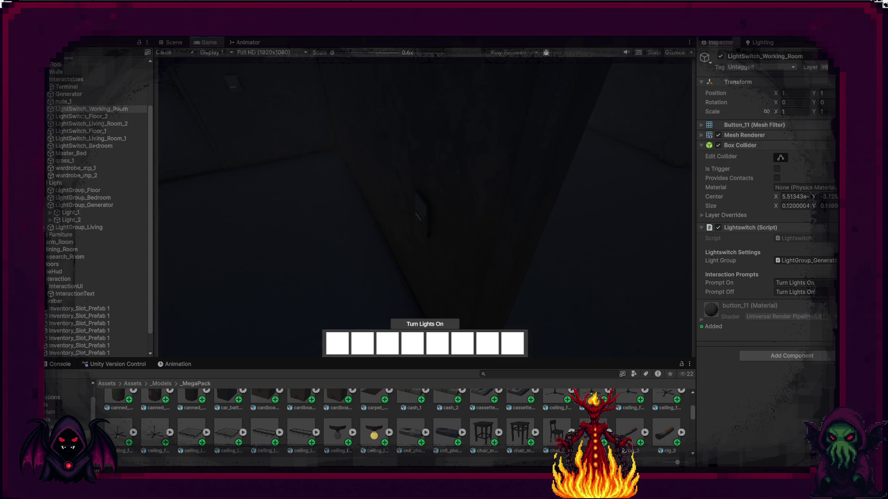
{"action": "key", "text": "e"}
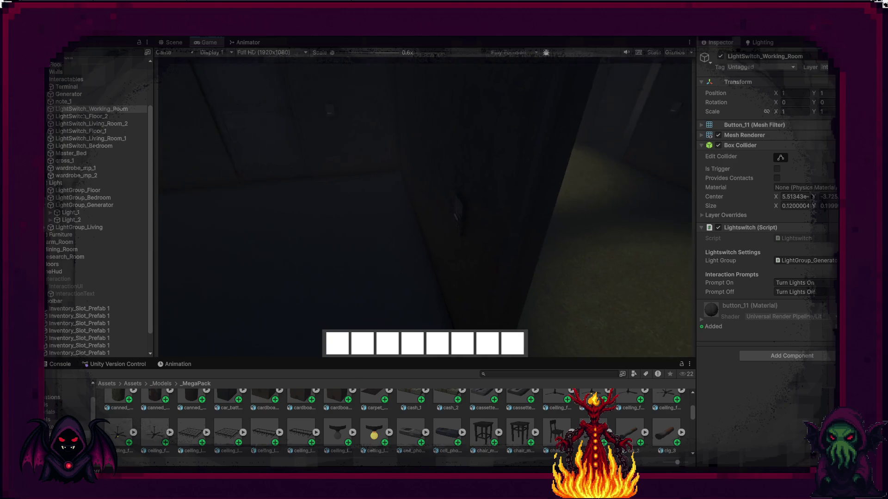
{"action": "key", "text": "e"}
{"action": "key", "text": "e"}
{"action": "key", "text": "e"}
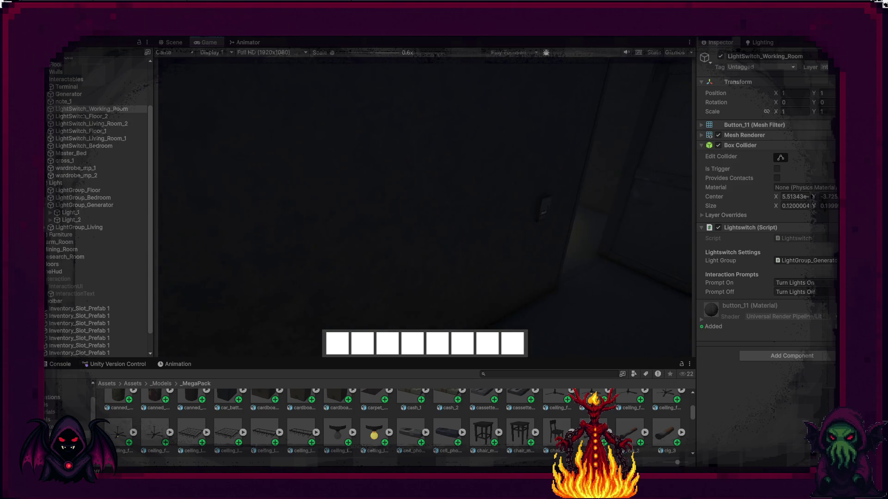
{"action": "key", "text": "w"}
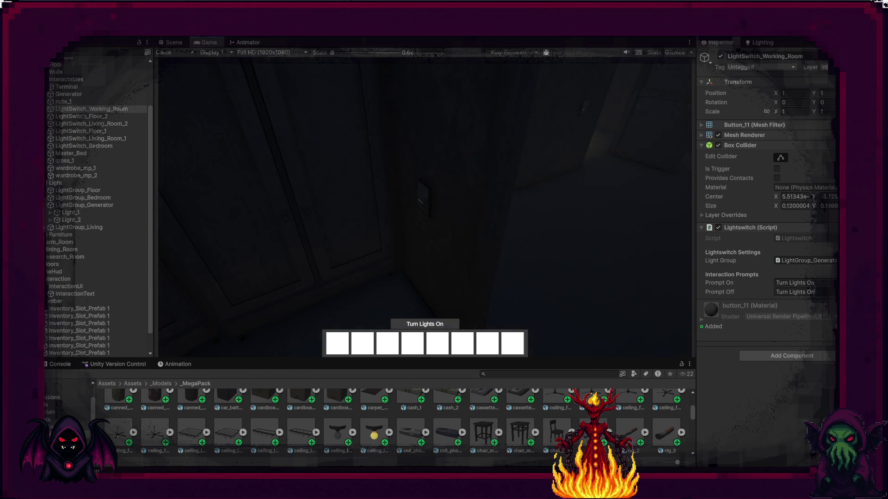
Switch the lights on, off, off, on and off again at the wall switch, then exit play mode.
{"action": "key", "text": "e"}
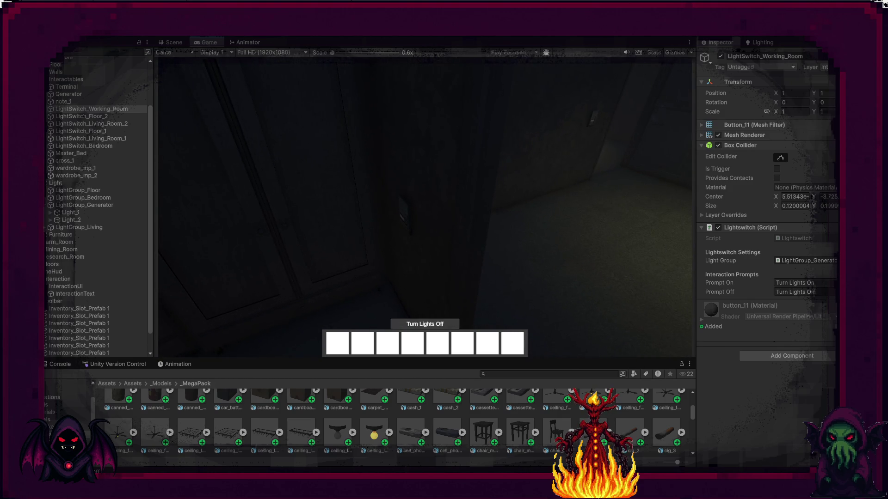
{"action": "key", "text": "e"}
{"action": "key", "text": "e"}
{"action": "key", "text": "e"}
{"action": "key", "text": "e"}
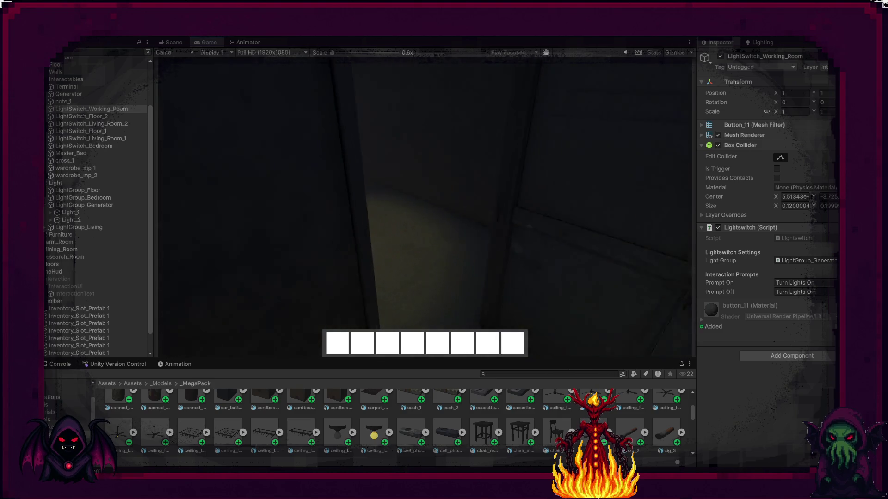
{"action": "key", "text": "e"}
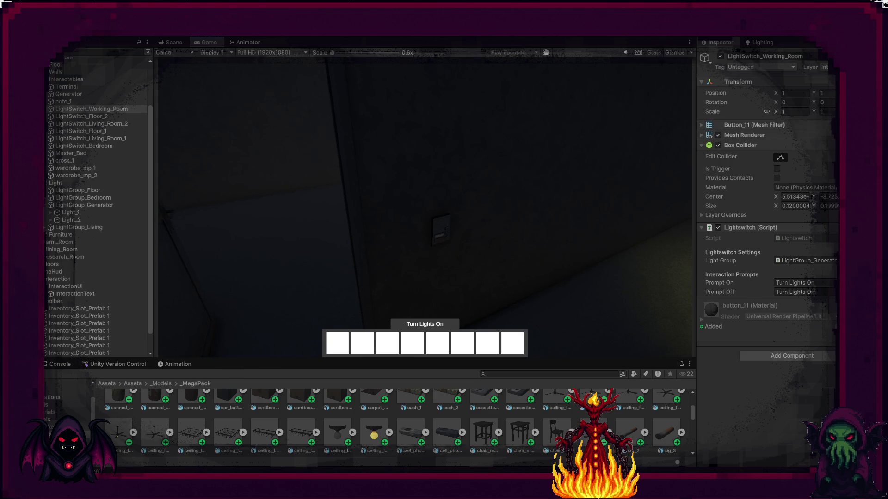
{"action": "key", "text": "e"}
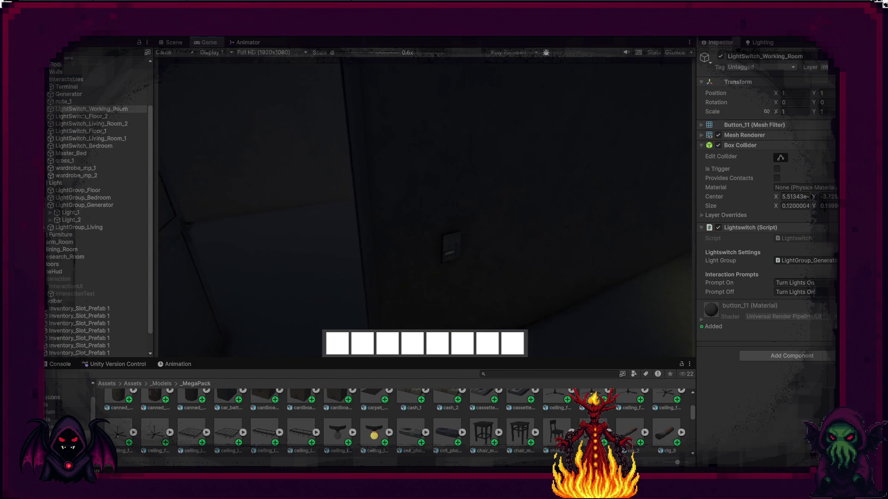
{"action": "key", "text": "e"}
{"action": "key", "text": "e"}
{"action": "key", "text": "e"}
{"action": "key", "text": "e"}
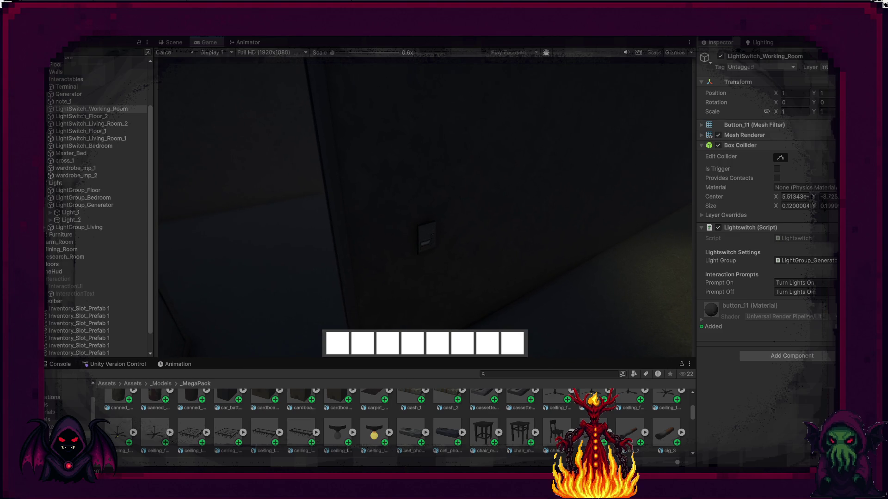
{"action": "key", "text": "ctrl+p"}
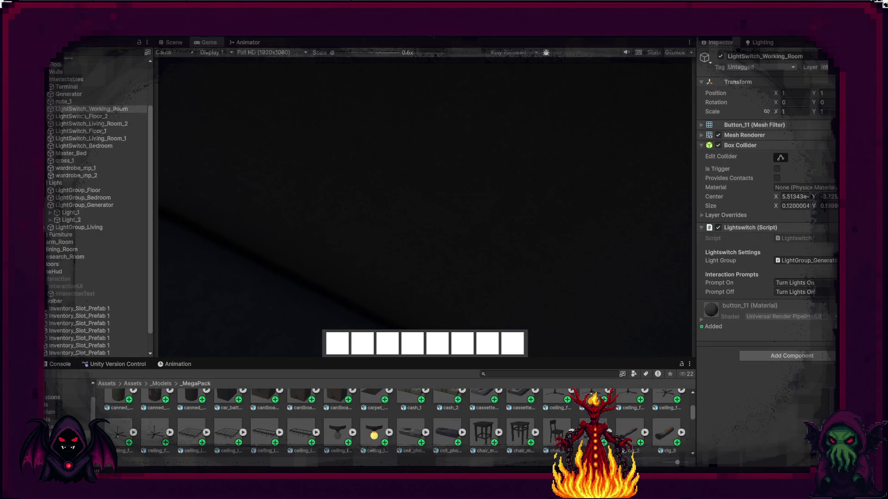
Frame the working-room switch and doorway in the Scene view and select the LightSwitch_Floor_1 wall switch.
{"action": "key", "text": "f"}
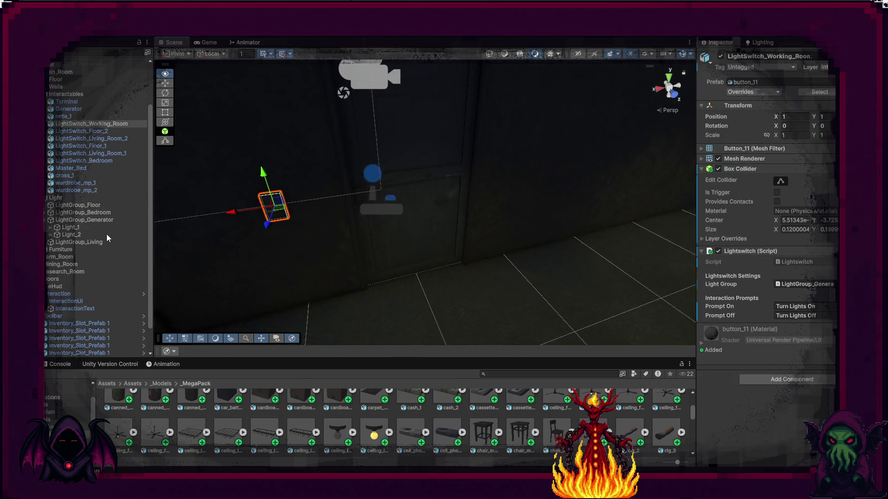
{"action": "mouse_move", "coordinate": [375, 202]}
{"action": "left_mouse_down"}
{"action": "mouse_move", "coordinate": [317, 196]}
{"action": "mouse_move", "coordinate": [192, 133]}
{"action": "mouse_move", "coordinate": [180, 137]}
{"action": "mouse_move", "coordinate": [342, 159]}
{"action": "mouse_move", "coordinate": [294, 146]}
{"action": "left_mouse_up"}
{"action": "key", "text": "d"}
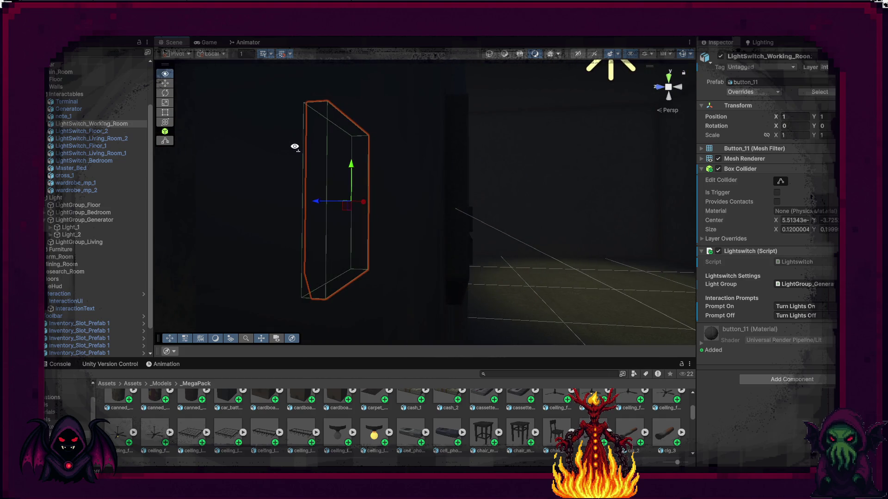
{"action": "left_click", "coordinate": [397, 192]}
{"action": "mouse_move", "coordinate": [424, 190]}
{"action": "left_mouse_down"}
{"action": "mouse_move", "coordinate": [321, 204]}
{"action": "mouse_move", "coordinate": [238, 193]}
{"action": "mouse_move", "coordinate": [435, 204]}
{"action": "left_mouse_up"}
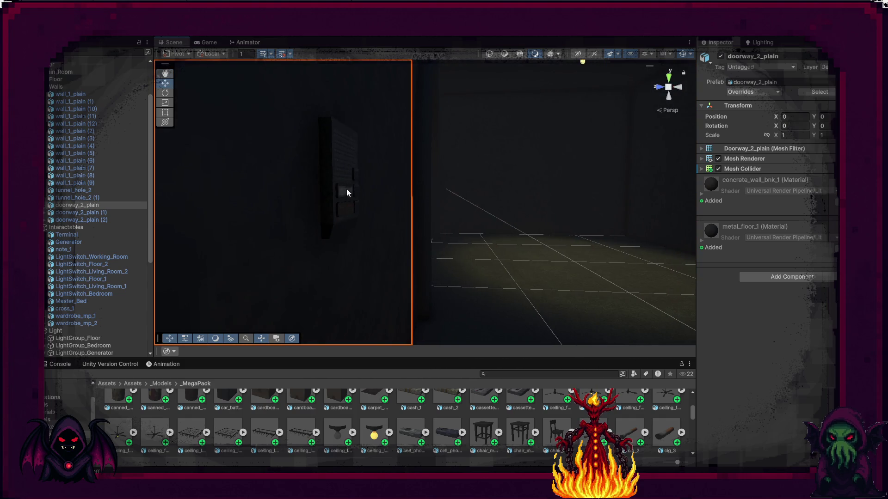
{"action": "left_click", "coordinate": [350, 191]}
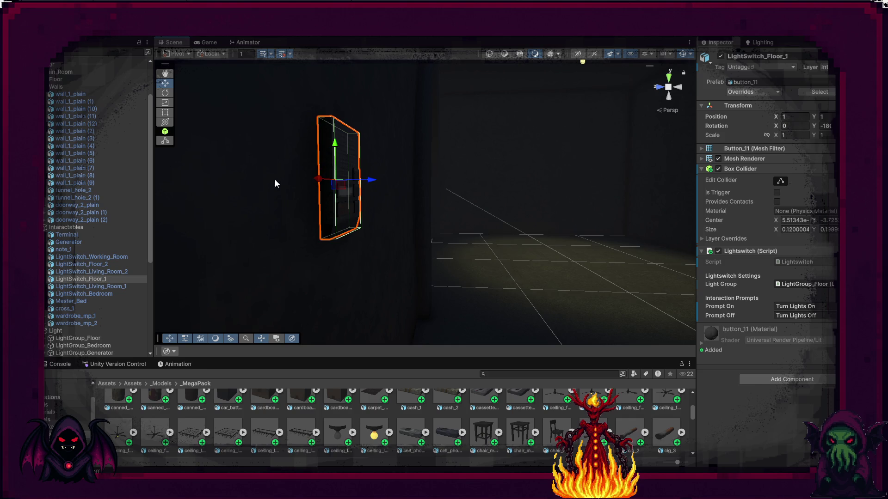